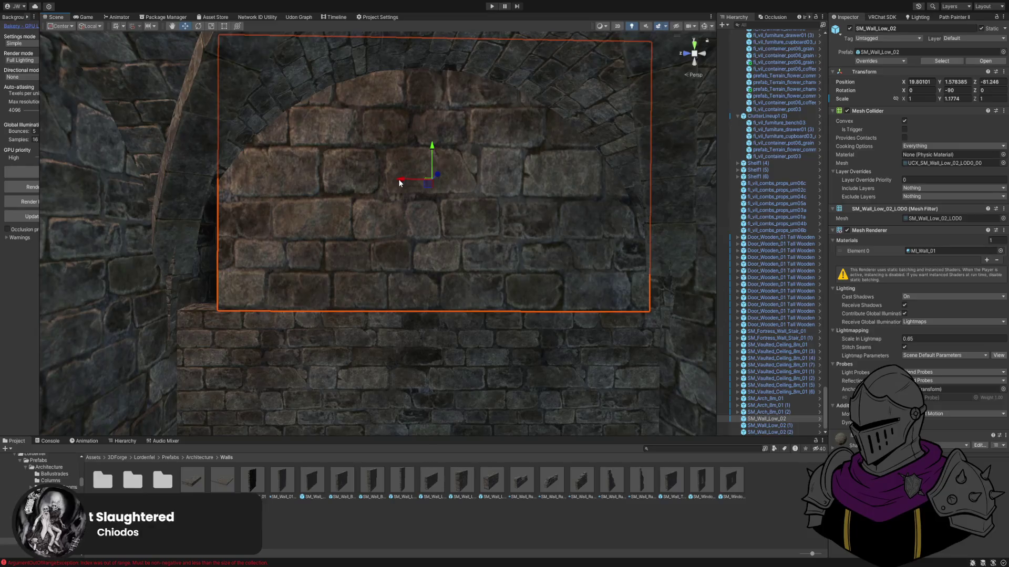
Shift SM_Wall_Low_02 along X, duplicate it and slide the copy alongside the original.
{"action": "mouse_move", "coordinate": [399, 182]}
{"action": "left_mouse_down"}
{"action": "mouse_move", "coordinate": [355, 184]}
{"action": "mouse_move", "coordinate": [707, 197]}
{"action": "left_mouse_up"}
{"action": "key", "text": "ctrl+d"}
{"action": "key", "text": "f"}
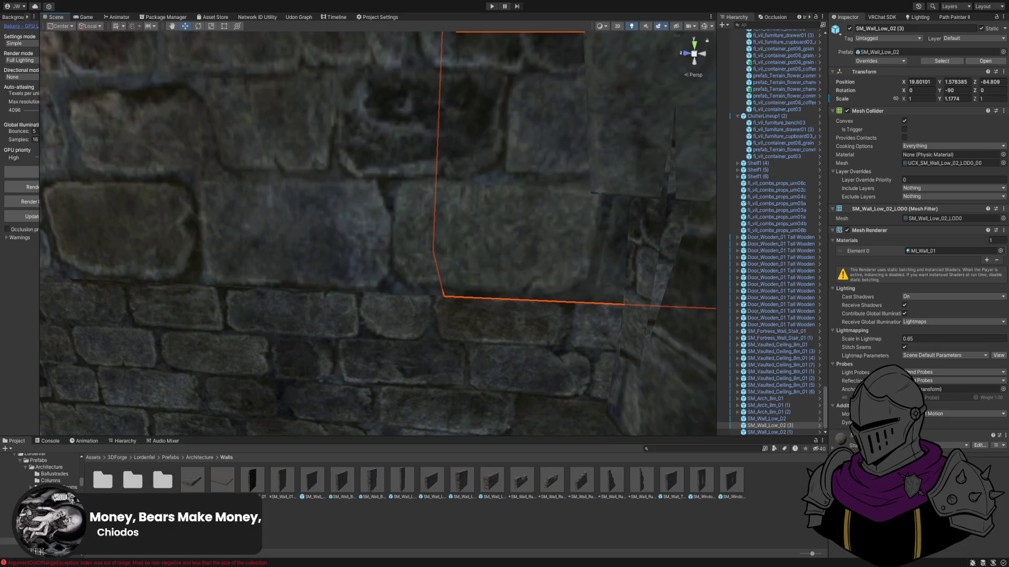
{"action": "mouse_move", "coordinate": [451, 368]}
{"action": "left_mouse_down"}
{"action": "mouse_move", "coordinate": [417, 315]}
{"action": "mouse_move", "coordinate": [478, 371]}
{"action": "mouse_move", "coordinate": [473, 397]}
{"action": "mouse_move", "coordinate": [457, 354]}
{"action": "mouse_move", "coordinate": [461, 378]}
{"action": "mouse_move", "coordinate": [421, 331]}
{"action": "mouse_move", "coordinate": [462, 364]}
{"action": "mouse_move", "coordinate": [437, 368]}
{"action": "mouse_move", "coordinate": [417, 299]}
{"action": "mouse_move", "coordinate": [419, 333]}
{"action": "mouse_move", "coordinate": [207, 265]}
{"action": "mouse_move", "coordinate": [118, 340]}
{"action": "mouse_move", "coordinate": [288, 333]}
{"action": "mouse_move", "coordinate": [427, 354]}
{"action": "mouse_move", "coordinate": [450, 397]}
{"action": "left_mouse_up"}
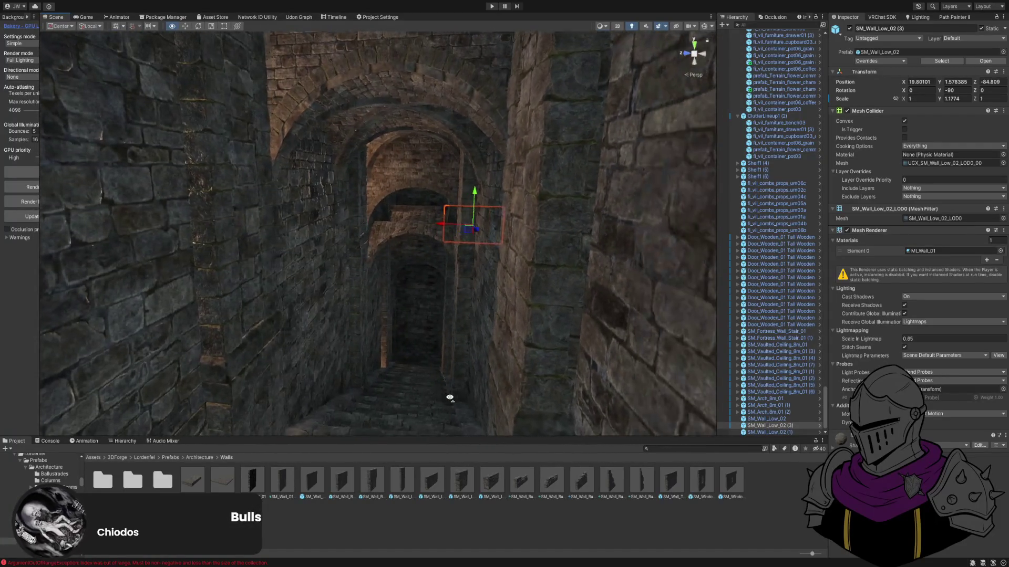
Select SM_Arch_8m_01 plus two vaulted ceiling sections and frame them up close.
{"action": "left_click", "coordinate": [342, 66]}
{"action": "key", "text": "f"}
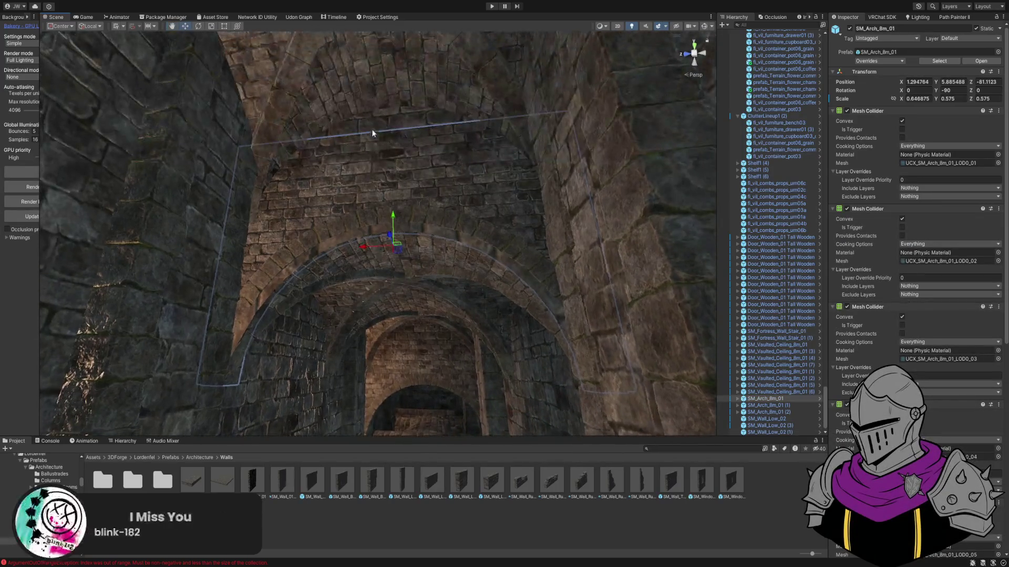
{"action": "left_click", "coordinate": [387, 153], "text": "shift"}
{"action": "key", "text": "f"}
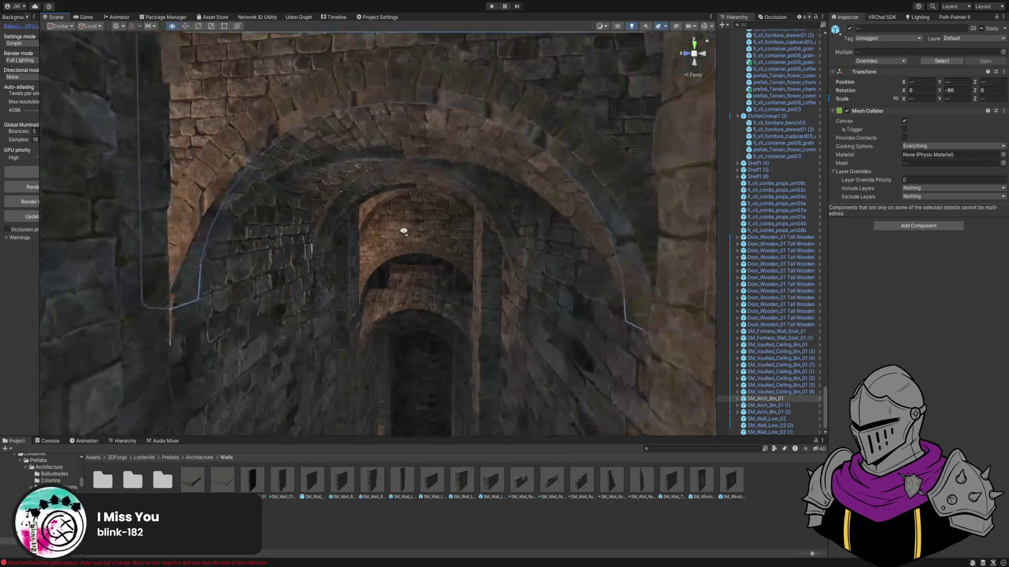
{"action": "left_click", "coordinate": [377, 182], "text": "shift"}
{"action": "key", "text": "f"}
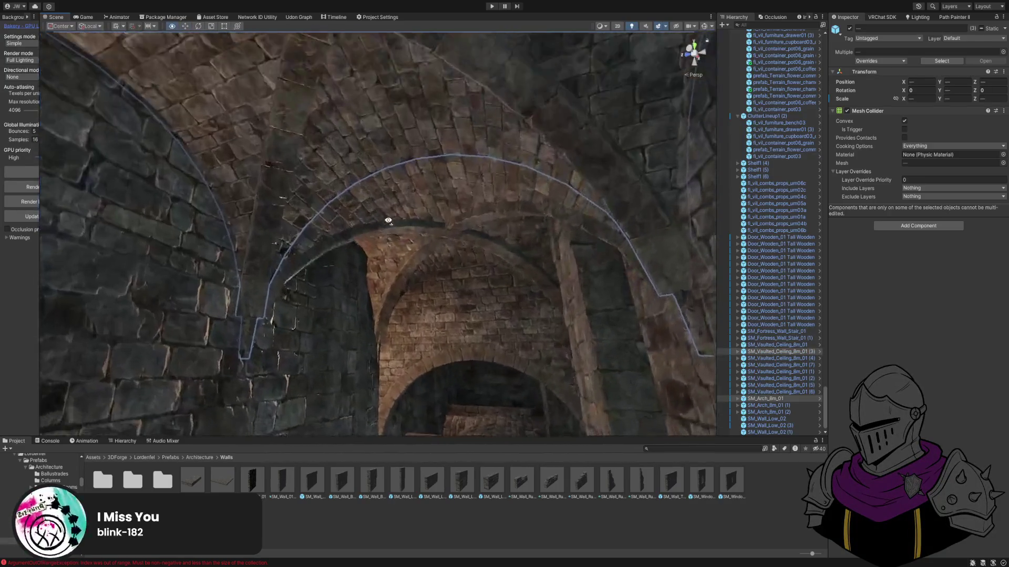
{"action": "left_click_drag", "start_coordinate": [401, 220], "coordinate": [403, 284]}
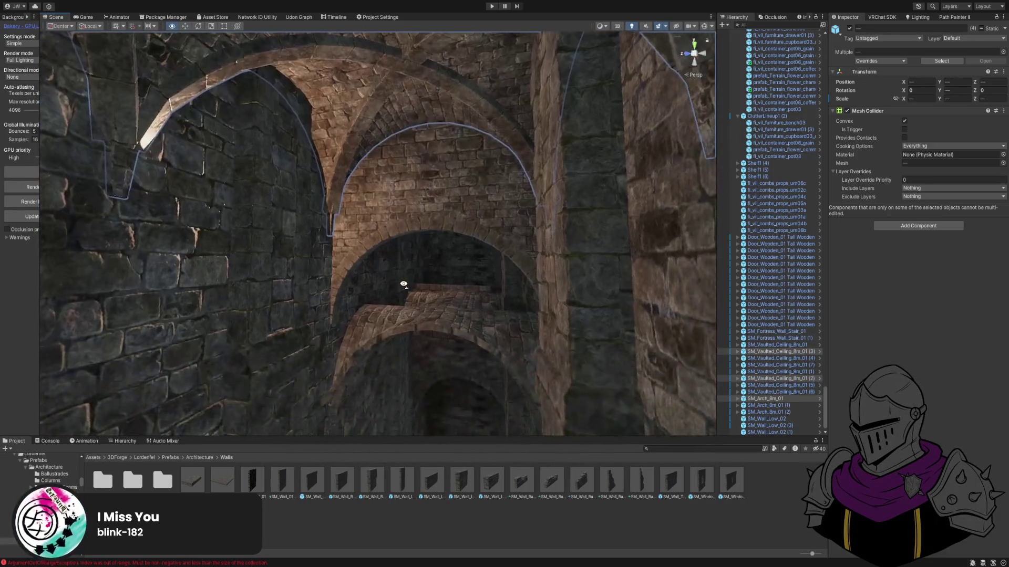
{"action": "mouse_move", "coordinate": [417, 159]}
{"action": "left_mouse_down"}
{"action": "mouse_move", "coordinate": [423, 153]}
{"action": "mouse_move", "coordinate": [440, 172]}
{"action": "mouse_move", "coordinate": [429, 170]}
{"action": "mouse_move", "coordinate": [419, 223]}
{"action": "mouse_move", "coordinate": [421, 274]}
{"action": "left_mouse_up"}
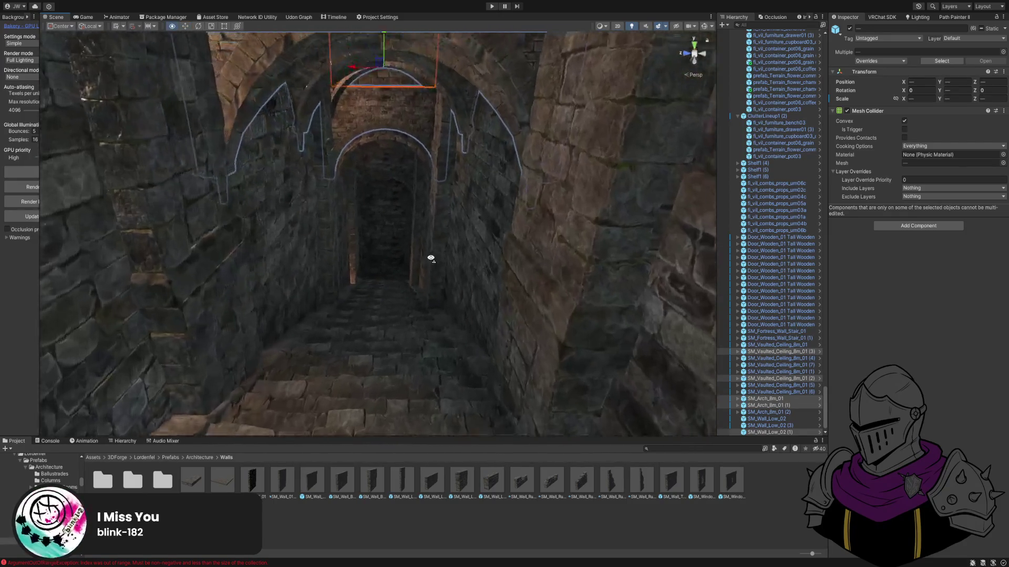
Orbit around the arch and low wall, then maximize the Scene view.
{"action": "mouse_move", "coordinate": [426, 239]}
{"action": "left_mouse_down"}
{"action": "mouse_move", "coordinate": [428, 219]}
{"action": "mouse_move", "coordinate": [401, 172]}
{"action": "mouse_move", "coordinate": [419, 204]}
{"action": "left_mouse_up"}
{"action": "left_click", "coordinate": [311, 142]}
{"action": "mouse_move", "coordinate": [311, 142]}
{"action": "left_mouse_down"}
{"action": "mouse_move", "coordinate": [308, 158]}
{"action": "mouse_move", "coordinate": [324, 158]}
{"action": "mouse_move", "coordinate": [345, 134]}
{"action": "mouse_move", "coordinate": [356, 158]}
{"action": "mouse_move", "coordinate": [338, 158]}
{"action": "mouse_move", "coordinate": [361, 214]}
{"action": "mouse_move", "coordinate": [375, 177]}
{"action": "left_mouse_up"}
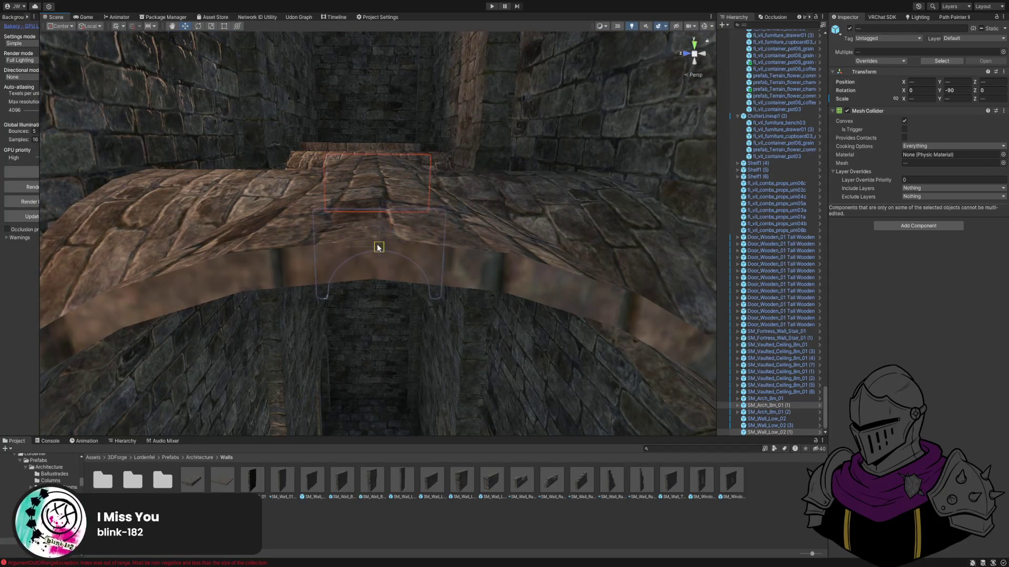
{"action": "scroll", "coordinate": [379, 247], "scroll_direction": "up", "scroll_amount": 3}
{"action": "mouse_move", "coordinate": [370, 237]}
{"action": "left_mouse_down"}
{"action": "mouse_move", "coordinate": [326, 207]}
{"action": "mouse_move", "coordinate": [364, 216]}
{"action": "mouse_move", "coordinate": [367, 200]}
{"action": "mouse_move", "coordinate": [369, 209]}
{"action": "left_mouse_up"}
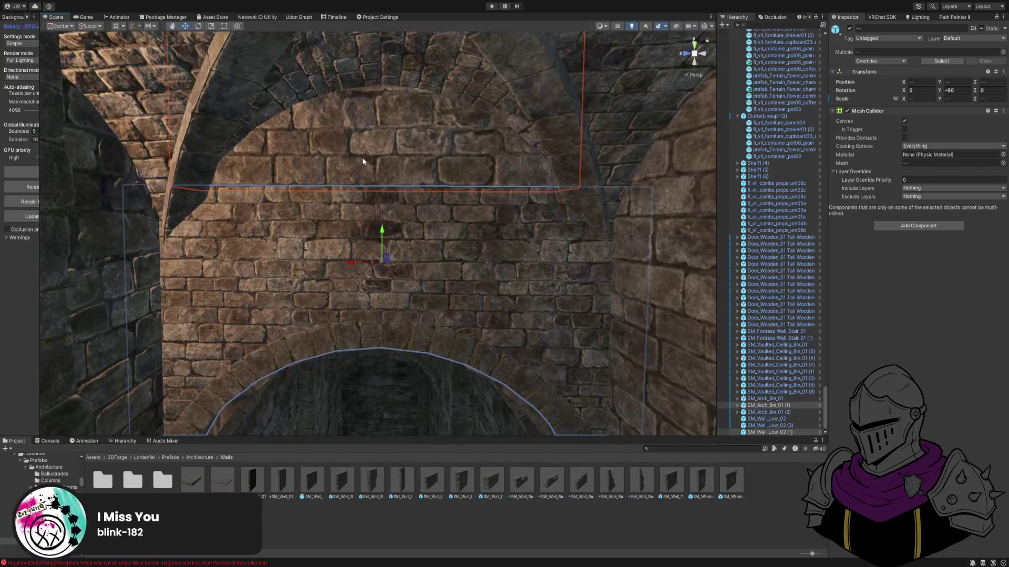
{"action": "left_click", "coordinate": [362, 161]}
{"action": "mouse_move", "coordinate": [360, 160]}
{"action": "left_mouse_down"}
{"action": "mouse_move", "coordinate": [349, 126]}
{"action": "mouse_move", "coordinate": [361, 136]}
{"action": "mouse_move", "coordinate": [354, 142]}
{"action": "mouse_move", "coordinate": [353, 126]}
{"action": "mouse_move", "coordinate": [311, 102]}
{"action": "mouse_move", "coordinate": [415, 240]}
{"action": "mouse_move", "coordinate": [479, 284]}
{"action": "mouse_move", "coordinate": [387, 198]}
{"action": "mouse_move", "coordinate": [531, 254]}
{"action": "mouse_move", "coordinate": [475, 159]}
{"action": "mouse_move", "coordinate": [590, 279]}
{"action": "mouse_move", "coordinate": [578, 268]}
{"action": "mouse_move", "coordinate": [578, 286]}
{"action": "mouse_move", "coordinate": [566, 244]}
{"action": "mouse_move", "coordinate": [553, 242]}
{"action": "mouse_move", "coordinate": [550, 333]}
{"action": "mouse_move", "coordinate": [630, 169]}
{"action": "mouse_move", "coordinate": [725, 128]}
{"action": "mouse_move", "coordinate": [569, 207]}
{"action": "mouse_move", "coordinate": [591, 211]}
{"action": "mouse_move", "coordinate": [494, 198]}
{"action": "mouse_move", "coordinate": [514, 207]}
{"action": "left_mouse_up"}
{"action": "key", "text": "shift+space"}
{"action": "key", "text": "w"}
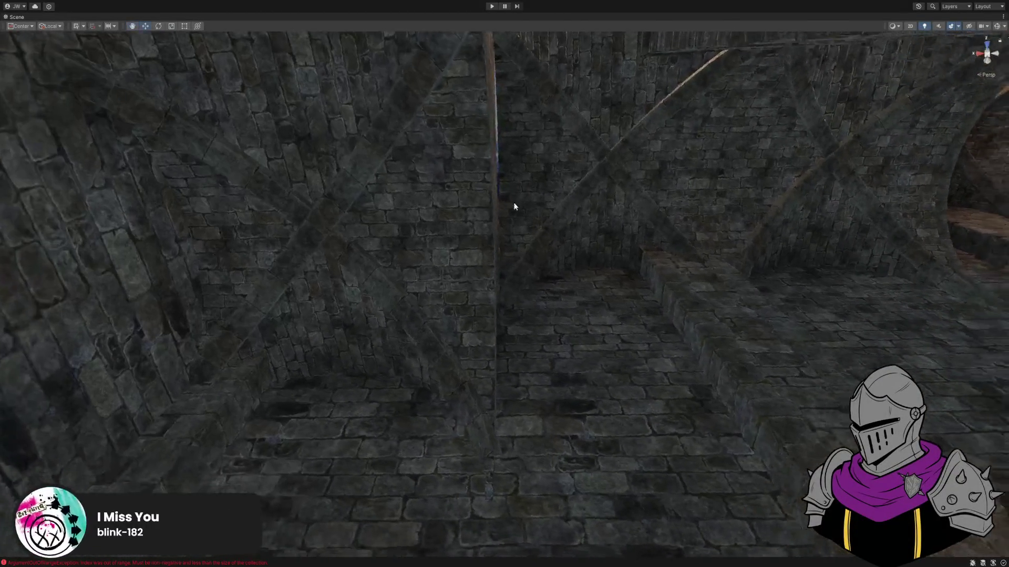
Shift vaulted ceiling SM_Vaulted_Ceiling_8m_01 (5) sideways so it fits against the stone wall.
{"action": "key", "text": "shift+space"}
{"action": "left_click", "coordinate": [441, 152]}
{"action": "left_click_drag", "start_coordinate": [439, 161], "coordinate": [449, 195]}
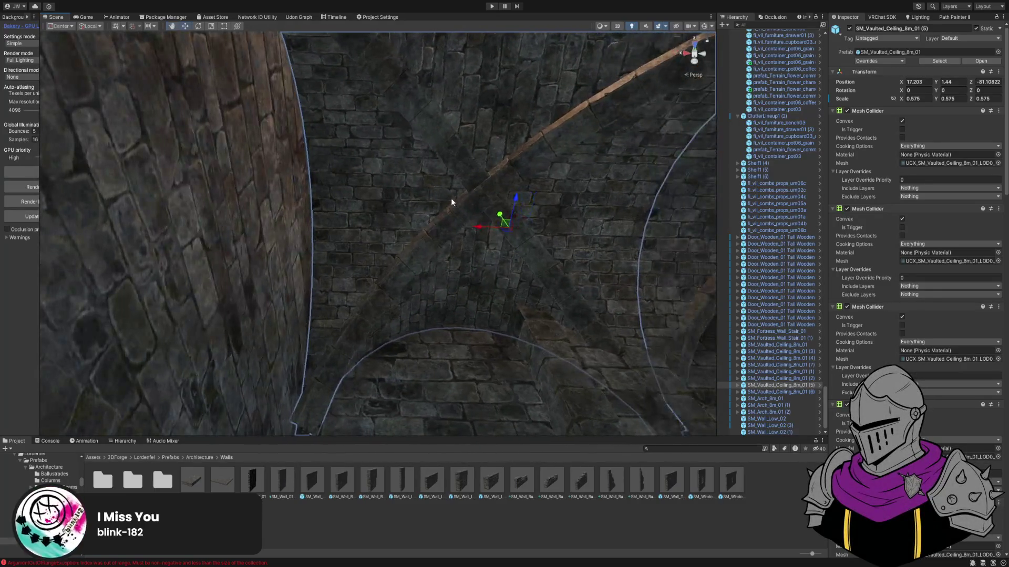
{"action": "left_click_drag", "start_coordinate": [477, 229], "coordinate": [472, 208]}
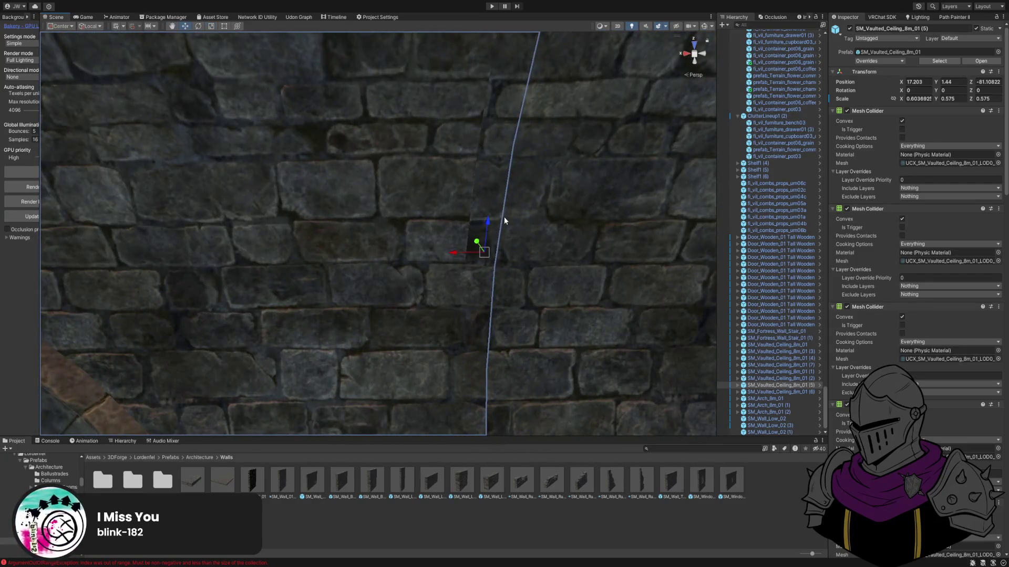
{"action": "mouse_move", "coordinate": [540, 234]}
{"action": "left_mouse_down"}
{"action": "mouse_move", "coordinate": [499, 226]}
{"action": "mouse_move", "coordinate": [313, 265]}
{"action": "mouse_move", "coordinate": [287, 424]}
{"action": "mouse_move", "coordinate": [288, 535]}
{"action": "left_mouse_up"}
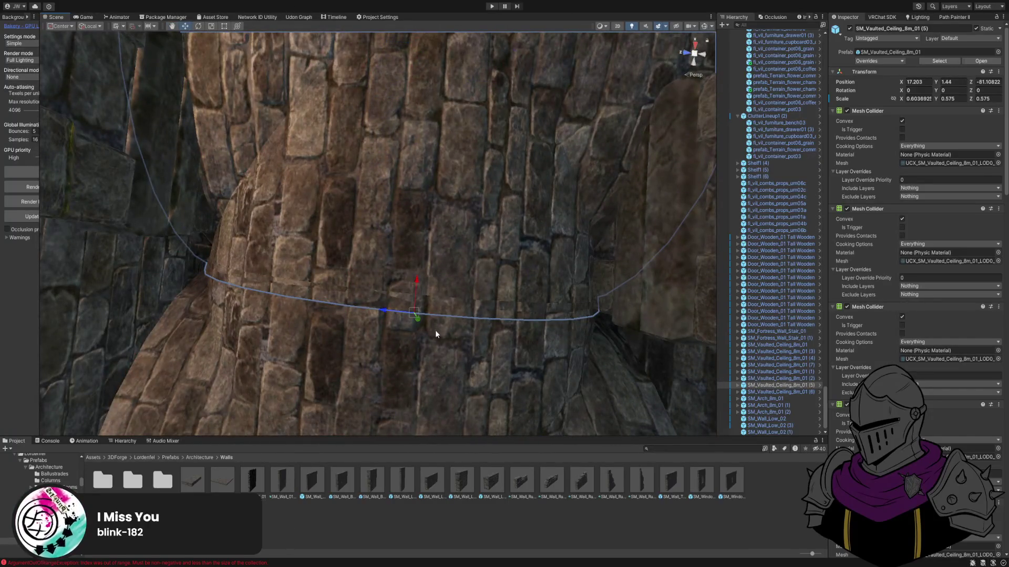
{"action": "mouse_move", "coordinate": [414, 315]}
{"action": "left_mouse_down"}
{"action": "mouse_move", "coordinate": [410, 293]}
{"action": "mouse_move", "coordinate": [450, 255]}
{"action": "mouse_move", "coordinate": [434, 259]}
{"action": "mouse_move", "coordinate": [494, 272]}
{"action": "mouse_move", "coordinate": [280, 288]}
{"action": "mouse_move", "coordinate": [301, 238]}
{"action": "mouse_move", "coordinate": [379, 225]}
{"action": "mouse_move", "coordinate": [487, 293]}
{"action": "mouse_move", "coordinate": [448, 324]}
{"action": "mouse_move", "coordinate": [444, 340]}
{"action": "mouse_move", "coordinate": [638, 335]}
{"action": "mouse_move", "coordinate": [639, 367]}
{"action": "mouse_move", "coordinate": [647, 341]}
{"action": "mouse_move", "coordinate": [615, 337]}
{"action": "mouse_move", "coordinate": [620, 327]}
{"action": "mouse_move", "coordinate": [646, 331]}
{"action": "mouse_move", "coordinate": [633, 331]}
{"action": "left_mouse_up"}
{"action": "key", "text": "shift+space"}
{"action": "key", "text": "shift+space"}
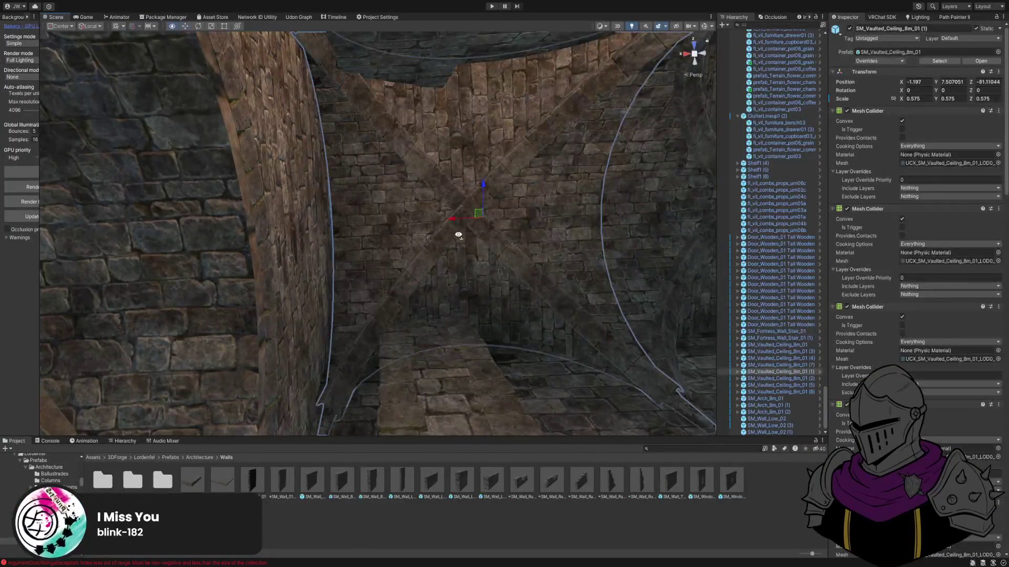
Widen SM_Vaulted_Ceiling_8m_01 (1) to X scale 0.83135 and raise it into place between the walls.
{"action": "left_click_drag", "start_coordinate": [458, 234], "coordinate": [465, 237]}
{"action": "left_click_drag", "start_coordinate": [376, 230], "coordinate": [375, 233]}
{"action": "mouse_move", "coordinate": [462, 241]}
{"action": "left_mouse_down"}
{"action": "mouse_move", "coordinate": [581, 319]}
{"action": "mouse_move", "coordinate": [413, 106]}
{"action": "mouse_move", "coordinate": [419, 157]}
{"action": "mouse_move", "coordinate": [419, 140]}
{"action": "mouse_move", "coordinate": [397, 141]}
{"action": "left_mouse_up"}
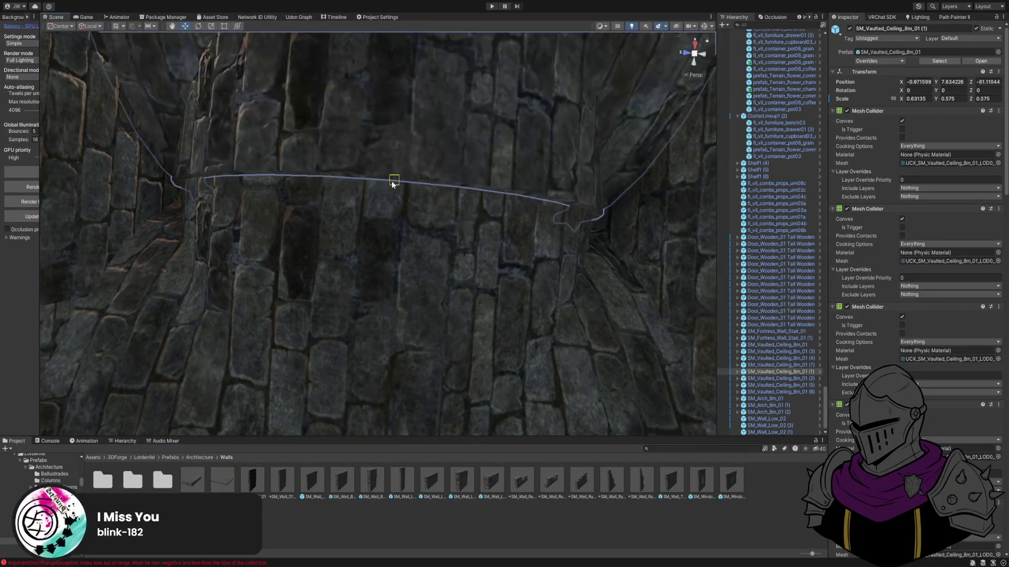
{"action": "mouse_move", "coordinate": [389, 180]}
{"action": "left_mouse_down"}
{"action": "mouse_move", "coordinate": [408, 180]}
{"action": "mouse_move", "coordinate": [374, 180]}
{"action": "mouse_move", "coordinate": [388, 180]}
{"action": "mouse_move", "coordinate": [392, 96]}
{"action": "mouse_move", "coordinate": [383, 204]}
{"action": "mouse_move", "coordinate": [358, 261]}
{"action": "left_mouse_up"}
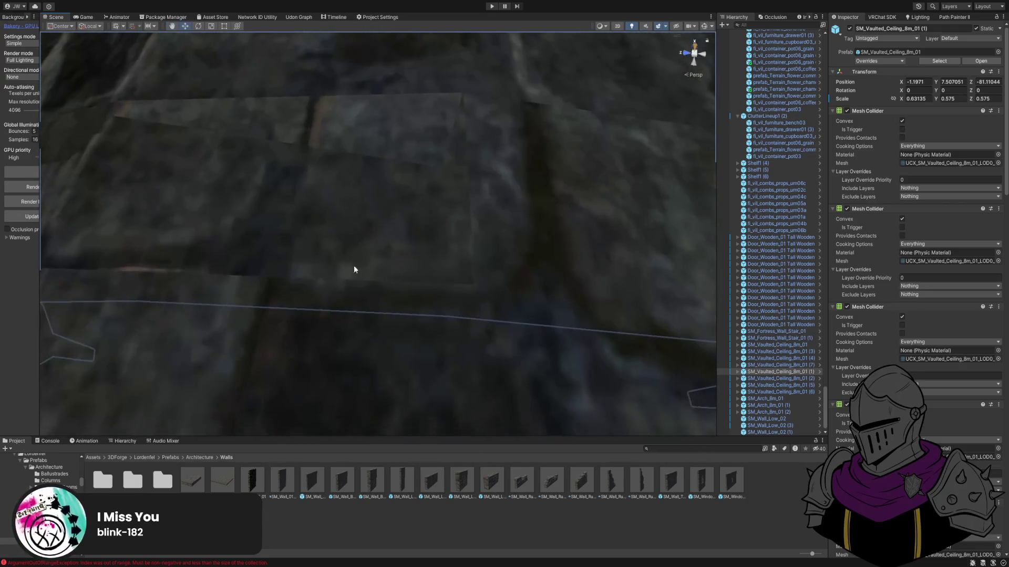
{"action": "mouse_move", "coordinate": [446, 317]}
{"action": "left_mouse_down"}
{"action": "mouse_move", "coordinate": [459, 273]}
{"action": "mouse_move", "coordinate": [461, 128]}
{"action": "mouse_move", "coordinate": [383, 45]}
{"action": "mouse_move", "coordinate": [448, 49]}
{"action": "mouse_move", "coordinate": [481, 71]}
{"action": "mouse_move", "coordinate": [509, 41]}
{"action": "mouse_move", "coordinate": [457, 149]}
{"action": "mouse_move", "coordinate": [462, 130]}
{"action": "mouse_move", "coordinate": [427, 136]}
{"action": "left_mouse_up"}
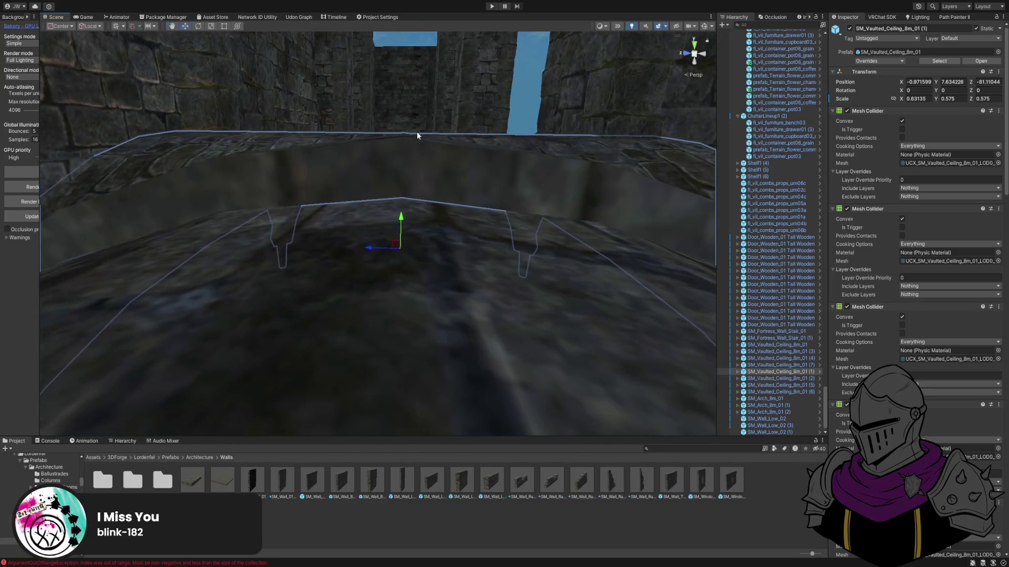
{"action": "scroll", "coordinate": [407, 138], "scroll_direction": "up", "scroll_amount": 3}
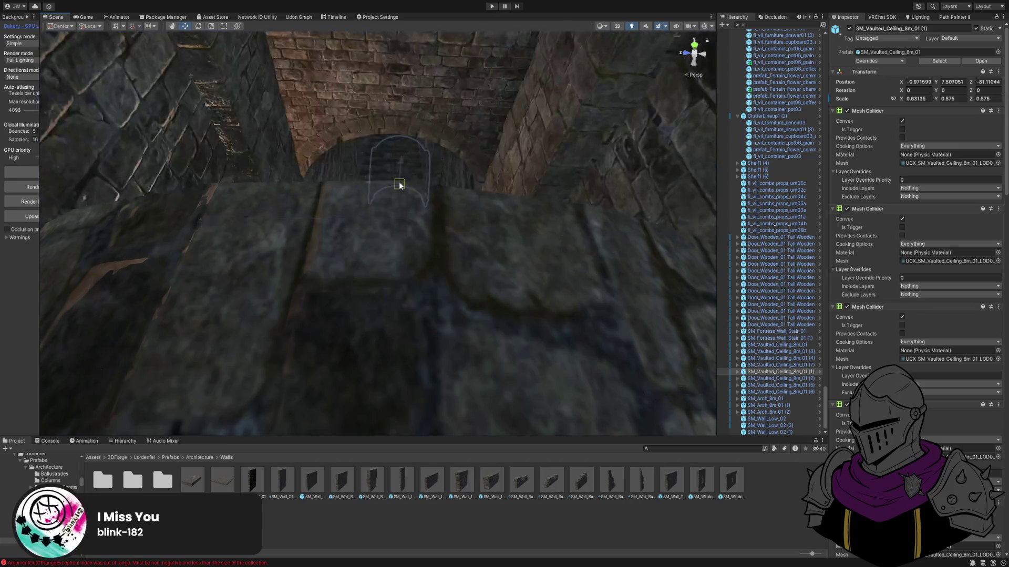
{"action": "mouse_move", "coordinate": [400, 183]}
{"action": "left_mouse_down"}
{"action": "mouse_move", "coordinate": [468, 153]}
{"action": "mouse_move", "coordinate": [491, 111]}
{"action": "mouse_move", "coordinate": [335, 194]}
{"action": "mouse_move", "coordinate": [353, 68]}
{"action": "mouse_move", "coordinate": [378, 473]}
{"action": "mouse_move", "coordinate": [421, 446]}
{"action": "mouse_move", "coordinate": [609, 451]}
{"action": "mouse_move", "coordinate": [601, 473]}
{"action": "mouse_move", "coordinate": [581, 477]}
{"action": "mouse_move", "coordinate": [425, 218]}
{"action": "mouse_move", "coordinate": [389, 81]}
{"action": "mouse_move", "coordinate": [365, 103]}
{"action": "mouse_move", "coordinate": [273, 368]}
{"action": "mouse_move", "coordinate": [210, 473]}
{"action": "left_mouse_up"}
{"action": "key", "text": "shift+space"}
{"action": "key", "text": "shift+space"}
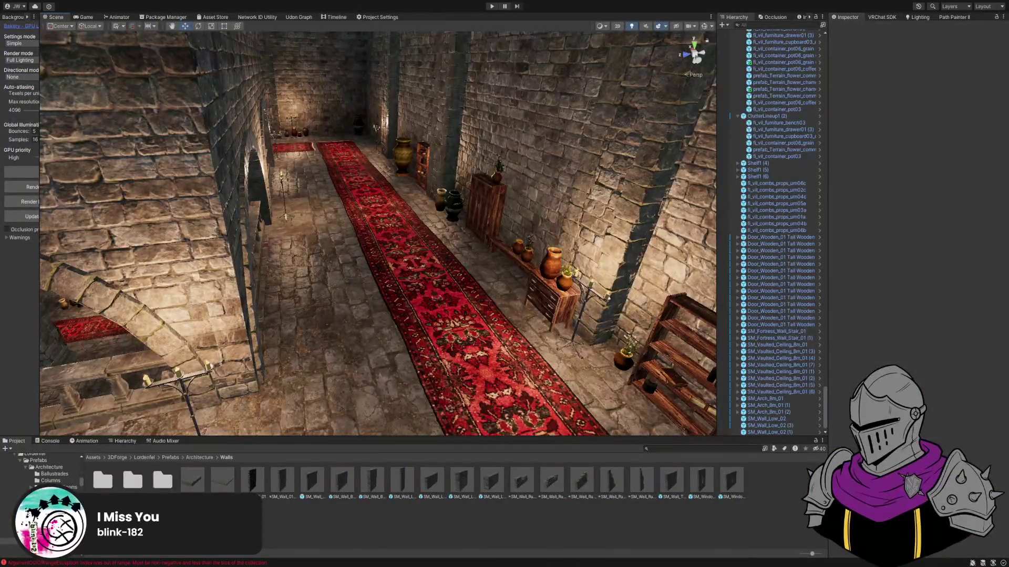
{"action": "mouse_move", "coordinate": [378, 252]}
{"action": "left_mouse_down"}
{"action": "mouse_move", "coordinate": [443, 263]}
{"action": "mouse_move", "coordinate": [477, 228]}
{"action": "mouse_move", "coordinate": [349, 219]}
{"action": "mouse_move", "coordinate": [385, 271]}
{"action": "mouse_move", "coordinate": [509, 387]}
{"action": "mouse_move", "coordinate": [500, 269]}
{"action": "mouse_move", "coordinate": [486, 232]}
{"action": "mouse_move", "coordinate": [507, 251]}
{"action": "mouse_move", "coordinate": [478, 291]}
{"action": "mouse_move", "coordinate": [379, 198]}
{"action": "mouse_move", "coordinate": [288, 204]}
{"action": "mouse_move", "coordinate": [239, 261]}
{"action": "mouse_move", "coordinate": [189, 234]}
{"action": "mouse_move", "coordinate": [392, 227]}
{"action": "mouse_move", "coordinate": [446, 198]}
{"action": "mouse_move", "coordinate": [462, 206]}
{"action": "mouse_move", "coordinate": [317, 252]}
{"action": "mouse_move", "coordinate": [295, 243]}
{"action": "mouse_move", "coordinate": [641, 293]}
{"action": "mouse_move", "coordinate": [656, 279]}
{"action": "mouse_move", "coordinate": [660, 300]}
{"action": "mouse_move", "coordinate": [457, 290]}
{"action": "mouse_move", "coordinate": [624, 358]}
{"action": "mouse_move", "coordinate": [574, 360]}
{"action": "left_mouse_up"}
{"action": "key", "text": "shift+space"}
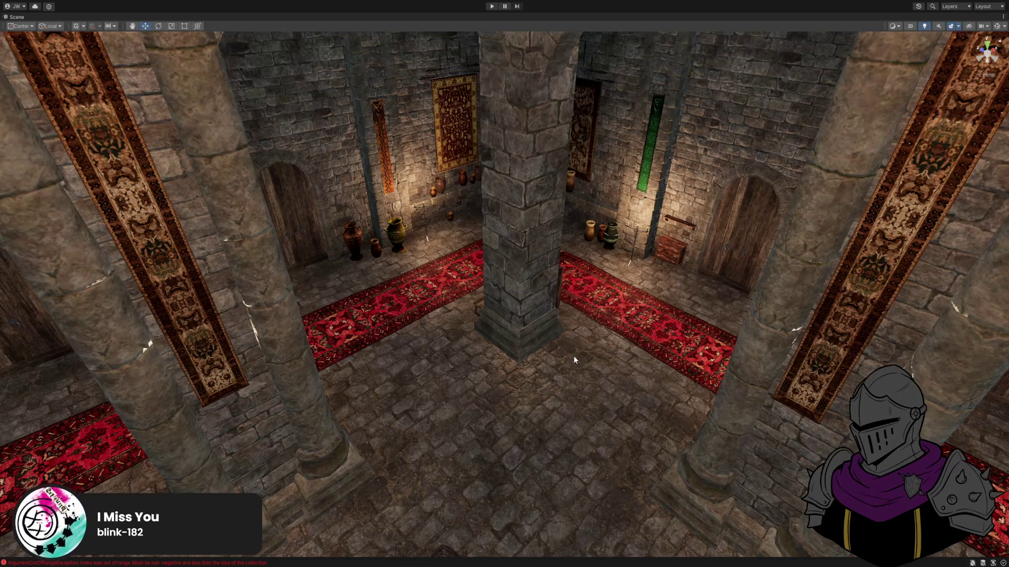
{"action": "mouse_move", "coordinate": [574, 360]}
{"action": "left_mouse_down"}
{"action": "mouse_move", "coordinate": [564, 328]}
{"action": "mouse_move", "coordinate": [417, 312]}
{"action": "left_mouse_up"}
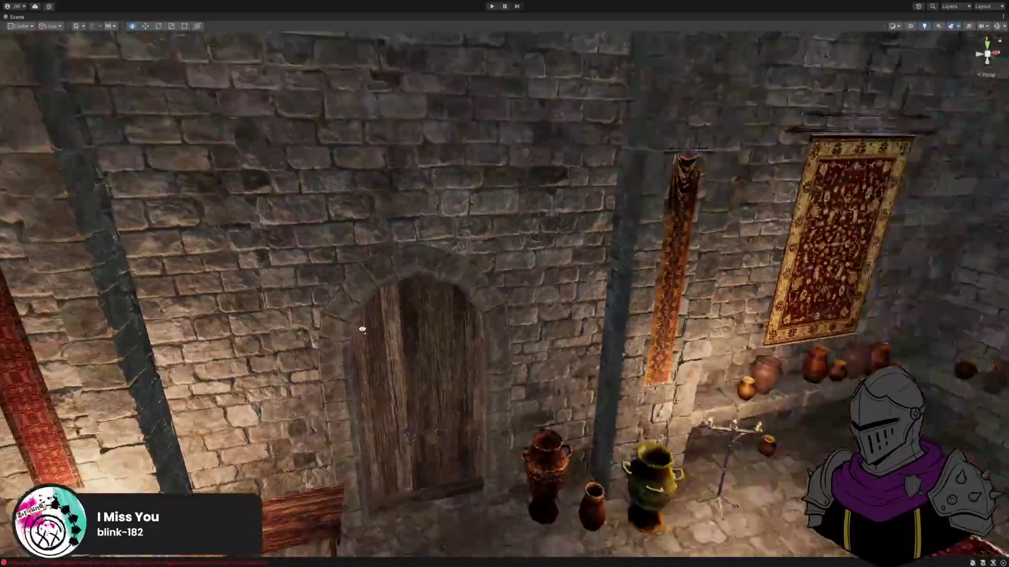
{"action": "left_click_drag", "start_coordinate": [362, 330], "coordinate": [362, 329]}
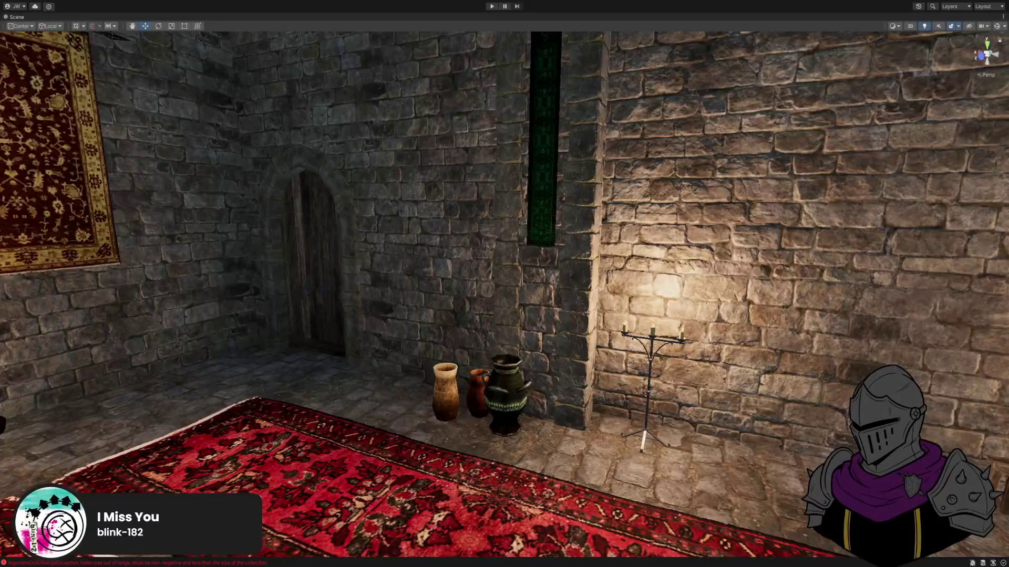
{"action": "mouse_move", "coordinate": [388, 247]}
{"action": "left_mouse_down"}
{"action": "mouse_move", "coordinate": [455, 218]}
{"action": "mouse_move", "coordinate": [481, 230]}
{"action": "mouse_move", "coordinate": [509, 203]}
{"action": "mouse_move", "coordinate": [487, 230]}
{"action": "mouse_move", "coordinate": [601, 254]}
{"action": "mouse_move", "coordinate": [426, 290]}
{"action": "mouse_move", "coordinate": [531, 294]}
{"action": "mouse_move", "coordinate": [484, 297]}
{"action": "mouse_move", "coordinate": [488, 387]}
{"action": "mouse_move", "coordinate": [534, 376]}
{"action": "mouse_move", "coordinate": [490, 401]}
{"action": "mouse_move", "coordinate": [490, 373]}
{"action": "mouse_move", "coordinate": [400, 349]}
{"action": "mouse_move", "coordinate": [390, 337]}
{"action": "mouse_move", "coordinate": [435, 332]}
{"action": "mouse_move", "coordinate": [629, 254]}
{"action": "mouse_move", "coordinate": [577, 294]}
{"action": "mouse_move", "coordinate": [320, 321]}
{"action": "mouse_move", "coordinate": [348, 243]}
{"action": "mouse_move", "coordinate": [387, 292]}
{"action": "mouse_move", "coordinate": [377, 286]}
{"action": "mouse_move", "coordinate": [342, 305]}
{"action": "mouse_move", "coordinate": [286, 309]}
{"action": "mouse_move", "coordinate": [524, 302]}
{"action": "mouse_move", "coordinate": [402, 308]}
{"action": "mouse_move", "coordinate": [440, 366]}
{"action": "mouse_move", "coordinate": [424, 279]}
{"action": "mouse_move", "coordinate": [362, 295]}
{"action": "mouse_move", "coordinate": [332, 251]}
{"action": "mouse_move", "coordinate": [381, 268]}
{"action": "mouse_move", "coordinate": [695, 253]}
{"action": "mouse_move", "coordinate": [479, 216]}
{"action": "mouse_move", "coordinate": [462, 265]}
{"action": "mouse_move", "coordinate": [347, 243]}
{"action": "mouse_move", "coordinate": [511, 245]}
{"action": "mouse_move", "coordinate": [492, 249]}
{"action": "left_mouse_up"}
{"action": "key", "text": "shift+space"}
Select the shelf trim and the seven vases along the wall.
{"action": "left_click", "coordinate": [351, 240]}
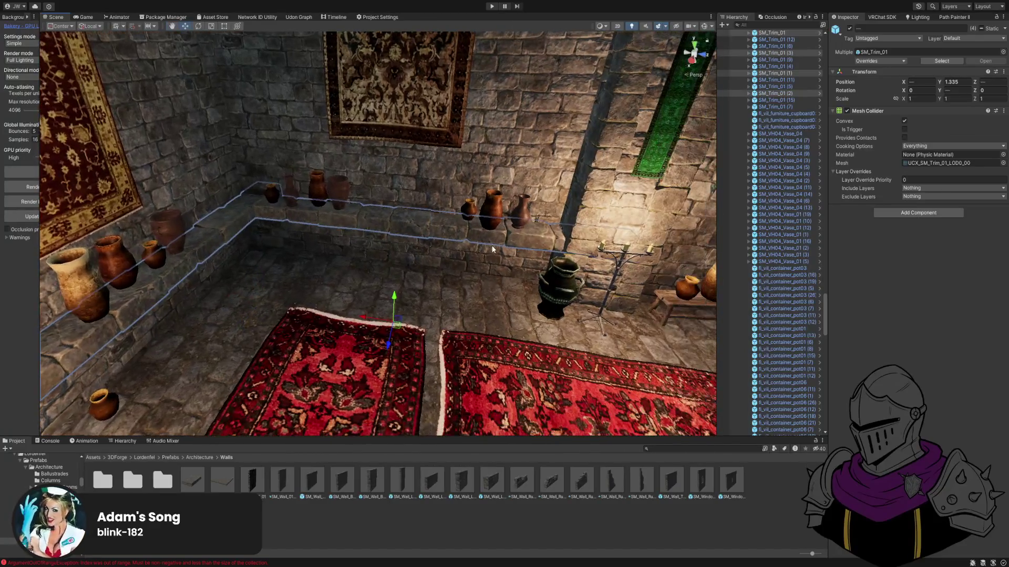
{"action": "left_click", "coordinate": [492, 219], "text": "shift"}
{"action": "left_click", "coordinate": [468, 207], "text": "shift"}
{"action": "left_click", "coordinate": [340, 192], "text": "shift"}
{"action": "left_click", "coordinate": [316, 188], "text": "shift"}
{"action": "left_click", "coordinate": [285, 190], "text": "shift"}
{"action": "left_click", "coordinate": [272, 194], "text": "shift"}
{"action": "left_click_drag", "start_coordinate": [271, 194], "coordinate": [185, 268]}
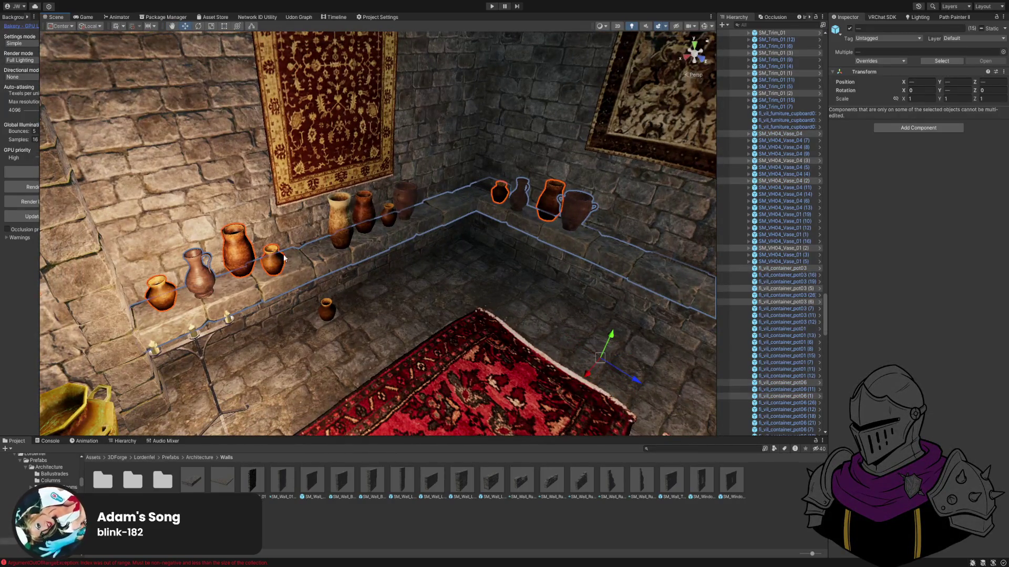
{"action": "left_click", "coordinate": [405, 200], "text": "shift"}
Rotate the selected shelf and vases about 90° to line the adjoining wall.
{"action": "left_click_drag", "start_coordinate": [406, 210], "coordinate": [494, 284]}
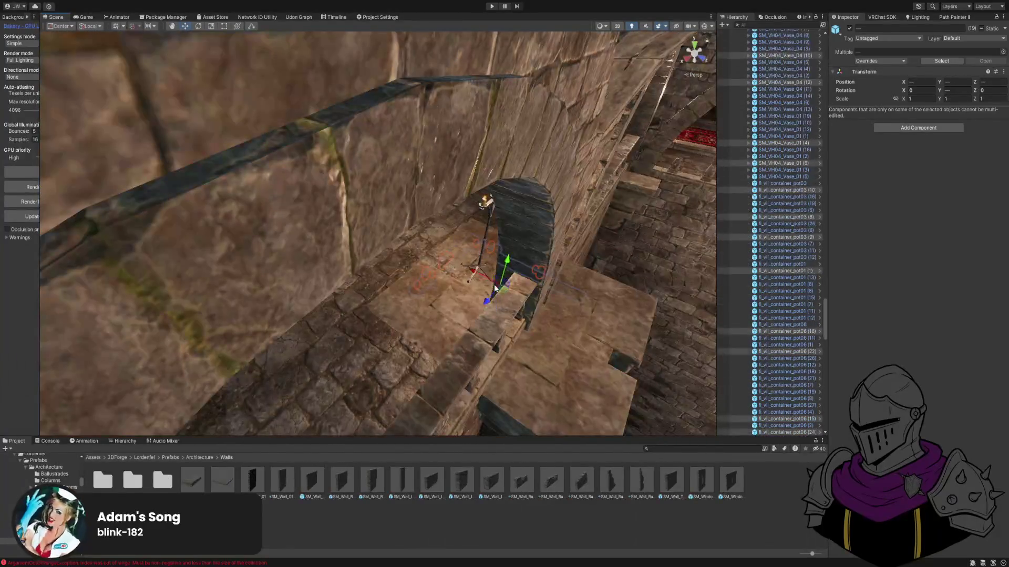
{"action": "mouse_move", "coordinate": [479, 156]}
{"action": "left_mouse_down"}
{"action": "mouse_move", "coordinate": [543, 133]}
{"action": "mouse_move", "coordinate": [397, 188]}
{"action": "left_mouse_up"}
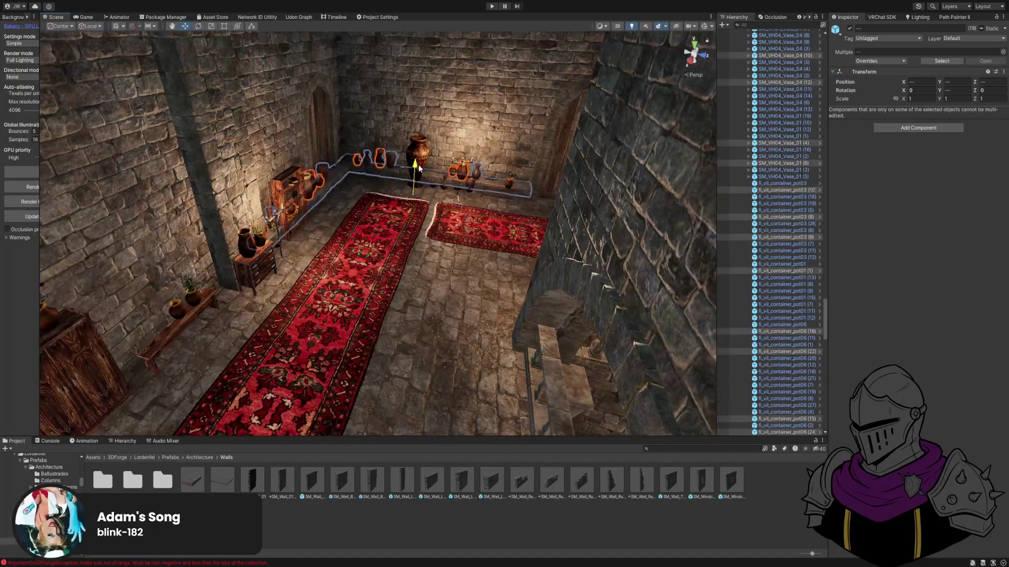
{"action": "mouse_move", "coordinate": [421, 142]}
{"action": "left_mouse_down"}
{"action": "mouse_move", "coordinate": [147, 155]}
{"action": "mouse_move", "coordinate": [266, 200]}
{"action": "mouse_move", "coordinate": [564, 112]}
{"action": "left_mouse_up"}
{"action": "key", "text": "f"}
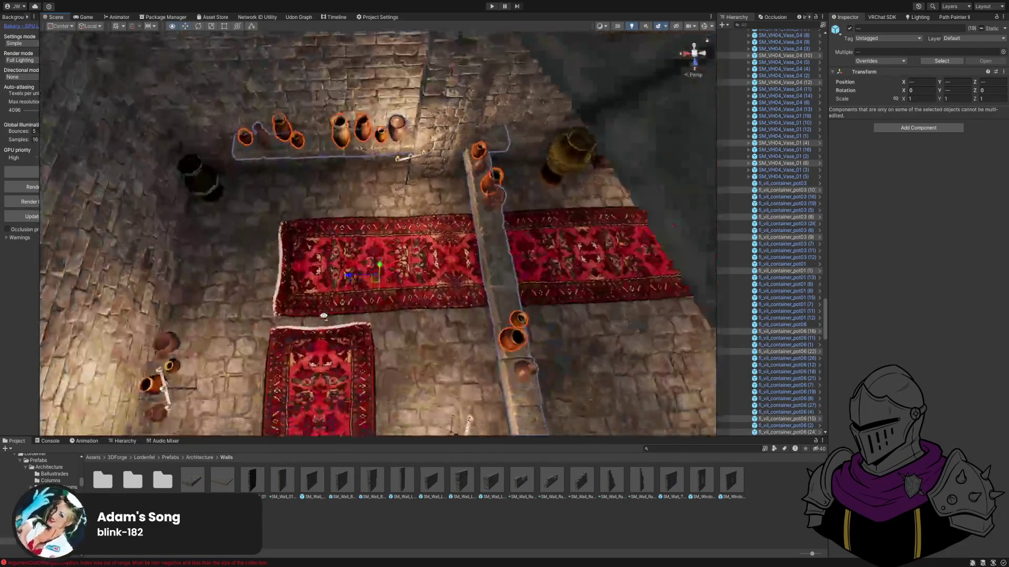
{"action": "key", "text": "e"}
{"action": "mouse_move", "coordinate": [366, 279]}
{"action": "left_mouse_down"}
{"action": "mouse_move", "coordinate": [473, 280]}
{"action": "mouse_move", "coordinate": [444, 303]}
{"action": "mouse_move", "coordinate": [437, 229]}
{"action": "left_mouse_up"}
{"action": "key", "text": "w"}
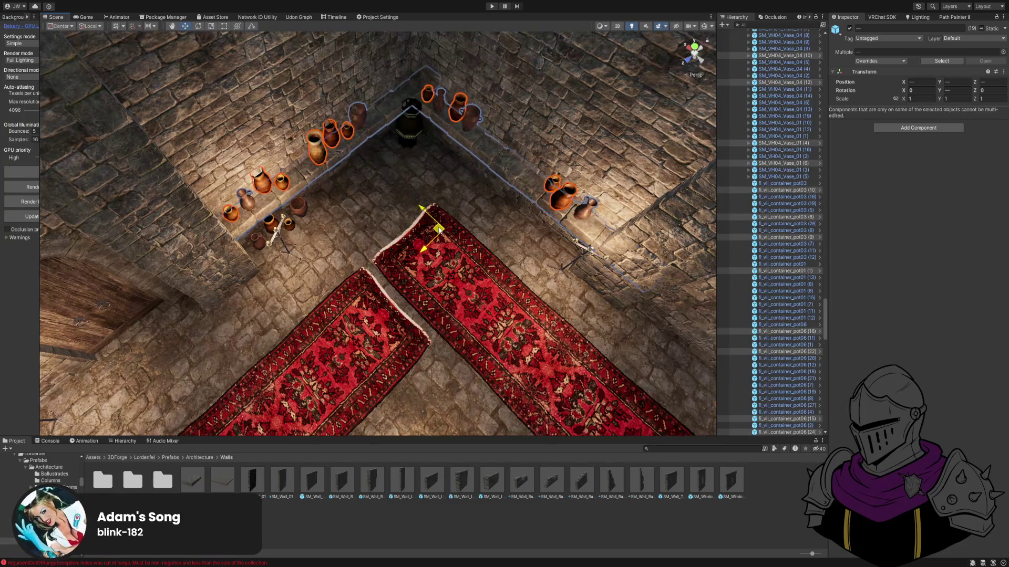
Nudge the black urn slightly along the shelf into place.
{"action": "mouse_move", "coordinate": [437, 228]}
{"action": "left_mouse_down"}
{"action": "mouse_move", "coordinate": [335, 205]}
{"action": "mouse_move", "coordinate": [194, 209]}
{"action": "left_mouse_up"}
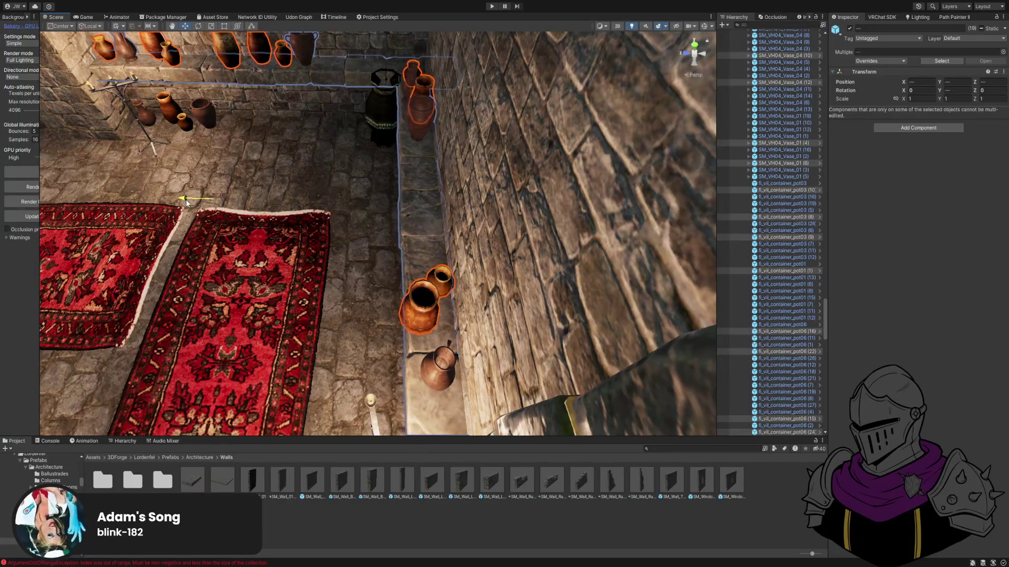
{"action": "mouse_move", "coordinate": [187, 202]}
{"action": "left_mouse_down"}
{"action": "mouse_move", "coordinate": [378, 197]}
{"action": "mouse_move", "coordinate": [532, 159]}
{"action": "left_mouse_up"}
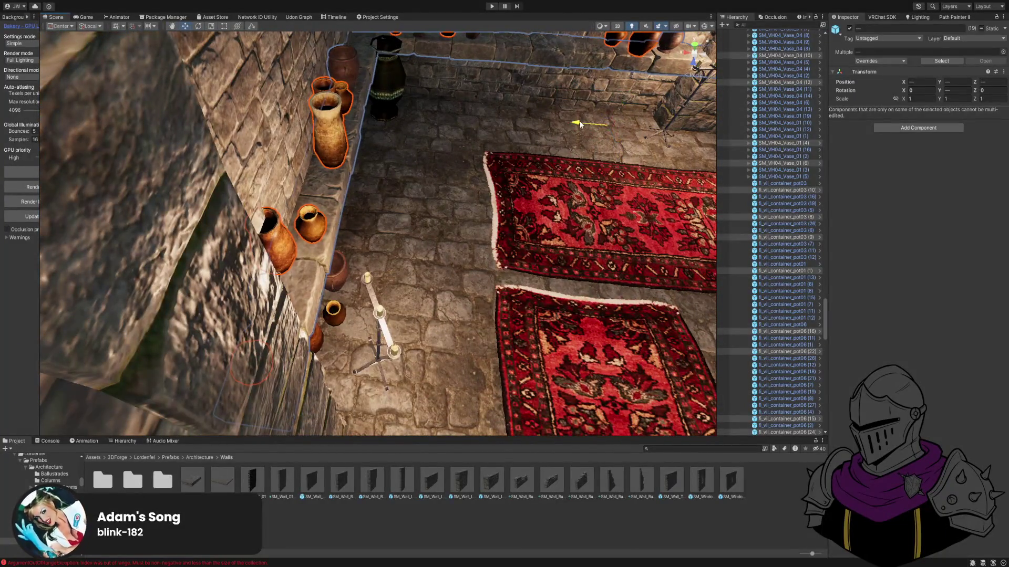
{"action": "mouse_move", "coordinate": [583, 123]}
{"action": "left_mouse_down"}
{"action": "mouse_move", "coordinate": [394, 268]}
{"action": "mouse_move", "coordinate": [346, 292]}
{"action": "mouse_move", "coordinate": [339, 284]}
{"action": "left_mouse_up"}
{"action": "left_click", "coordinate": [346, 288]}
{"action": "mouse_move", "coordinate": [339, 284]}
{"action": "left_mouse_down"}
{"action": "mouse_move", "coordinate": [412, 249]}
{"action": "mouse_move", "coordinate": [407, 199]}
{"action": "mouse_move", "coordinate": [460, 247]}
{"action": "mouse_move", "coordinate": [261, 337]}
{"action": "mouse_move", "coordinate": [473, 259]}
{"action": "mouse_move", "coordinate": [512, 327]}
{"action": "mouse_move", "coordinate": [434, 276]}
{"action": "mouse_move", "coordinate": [304, 268]}
{"action": "mouse_move", "coordinate": [434, 207]}
{"action": "mouse_move", "coordinate": [432, 224]}
{"action": "mouse_move", "coordinate": [421, 218]}
{"action": "mouse_move", "coordinate": [317, 286]}
{"action": "mouse_move", "coordinate": [432, 258]}
{"action": "mouse_move", "coordinate": [428, 284]}
{"action": "mouse_move", "coordinate": [448, 187]}
{"action": "mouse_move", "coordinate": [420, 137]}
{"action": "mouse_move", "coordinate": [406, 157]}
{"action": "mouse_move", "coordinate": [374, 120]}
{"action": "mouse_move", "coordinate": [373, 207]}
{"action": "mouse_move", "coordinate": [351, 176]}
{"action": "left_mouse_up"}
{"action": "key", "text": "shift+space"}
{"action": "key", "text": "shift+space"}
{"action": "left_click", "coordinate": [351, 176]}
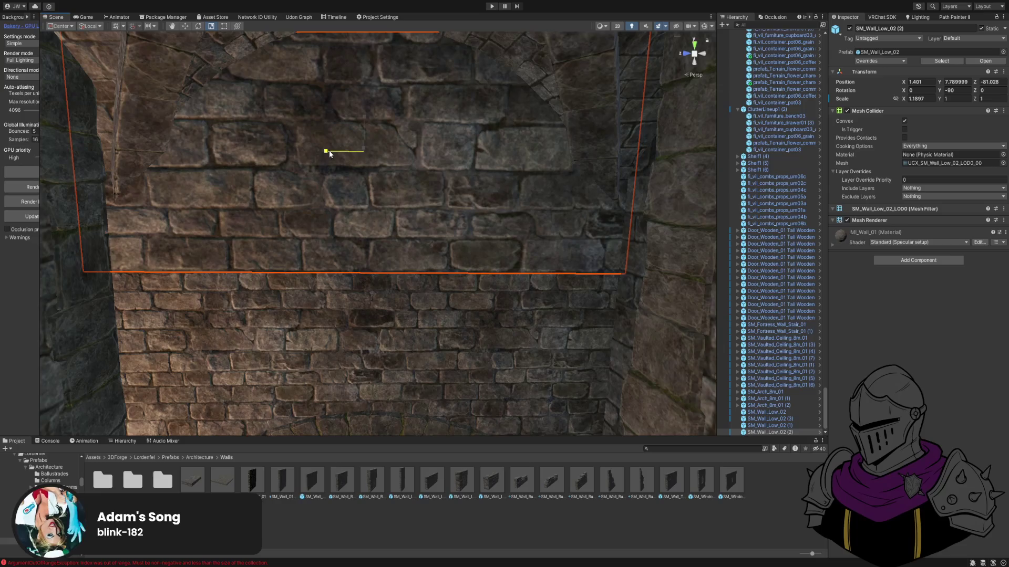
{"action": "mouse_move", "coordinate": [330, 154]}
{"action": "left_mouse_down"}
{"action": "mouse_move", "coordinate": [349, 226]}
{"action": "mouse_move", "coordinate": [338, 142]}
{"action": "mouse_move", "coordinate": [336, 153]}
{"action": "mouse_move", "coordinate": [362, 114]}
{"action": "left_mouse_up"}
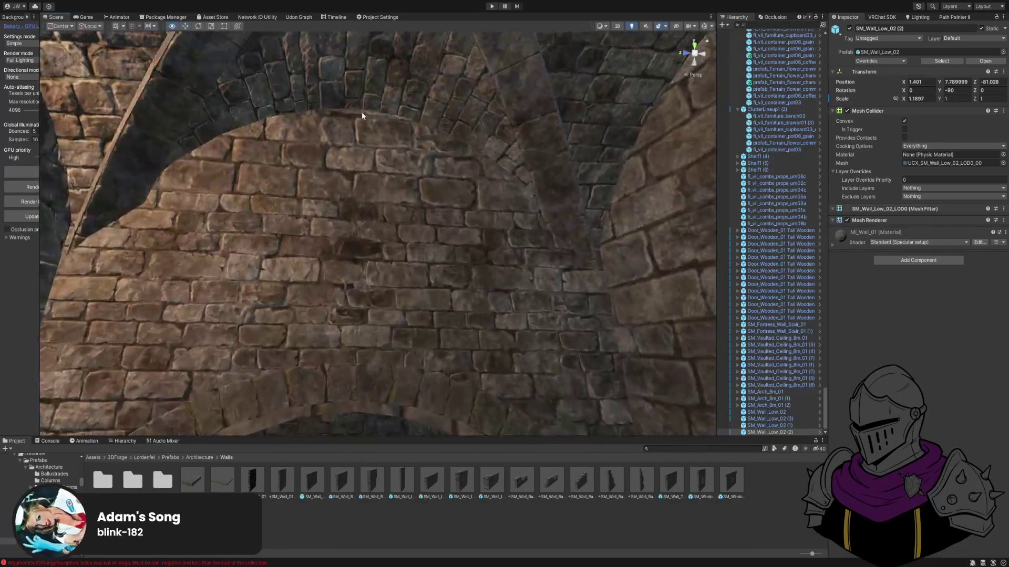
{"action": "left_click", "coordinate": [368, 196]}
{"action": "mouse_move", "coordinate": [367, 196]}
{"action": "left_mouse_down"}
{"action": "mouse_move", "coordinate": [353, 254]}
{"action": "mouse_move", "coordinate": [353, 187]}
{"action": "mouse_move", "coordinate": [360, 247]}
{"action": "mouse_move", "coordinate": [373, 206]}
{"action": "left_mouse_up"}
{"action": "mouse_move", "coordinate": [759, 198]}
{"action": "left_mouse_down"}
{"action": "mouse_move", "coordinate": [439, 184]}
{"action": "mouse_move", "coordinate": [345, 225]}
{"action": "mouse_move", "coordinate": [360, 263]}
{"action": "mouse_move", "coordinate": [364, 180]}
{"action": "mouse_move", "coordinate": [295, 79]}
{"action": "mouse_move", "coordinate": [381, 171]}
{"action": "mouse_move", "coordinate": [380, 184]}
{"action": "mouse_move", "coordinate": [344, 168]}
{"action": "left_mouse_up"}
{"action": "left_click", "coordinate": [363, 179]}
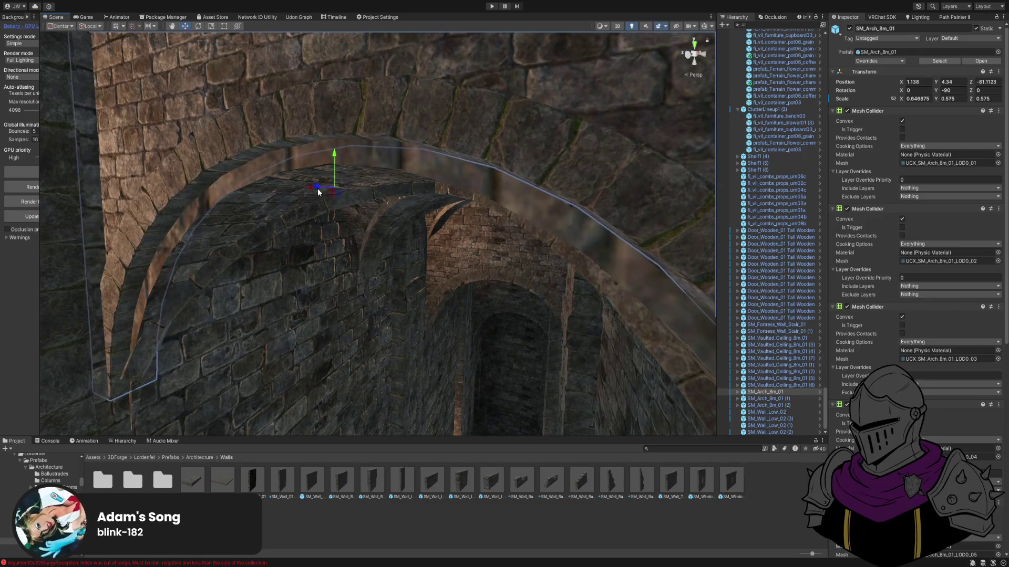
{"action": "mouse_move", "coordinate": [274, 194]}
{"action": "left_mouse_down"}
{"action": "mouse_move", "coordinate": [317, 180]}
{"action": "mouse_move", "coordinate": [339, 148]}
{"action": "left_mouse_up"}
{"action": "left_click", "coordinate": [300, 176], "text": "shift"}
{"action": "mouse_move", "coordinate": [300, 176]}
{"action": "left_mouse_down"}
{"action": "mouse_move", "coordinate": [356, 211]}
{"action": "mouse_move", "coordinate": [315, 207]}
{"action": "mouse_move", "coordinate": [283, 239]}
{"action": "left_mouse_up"}
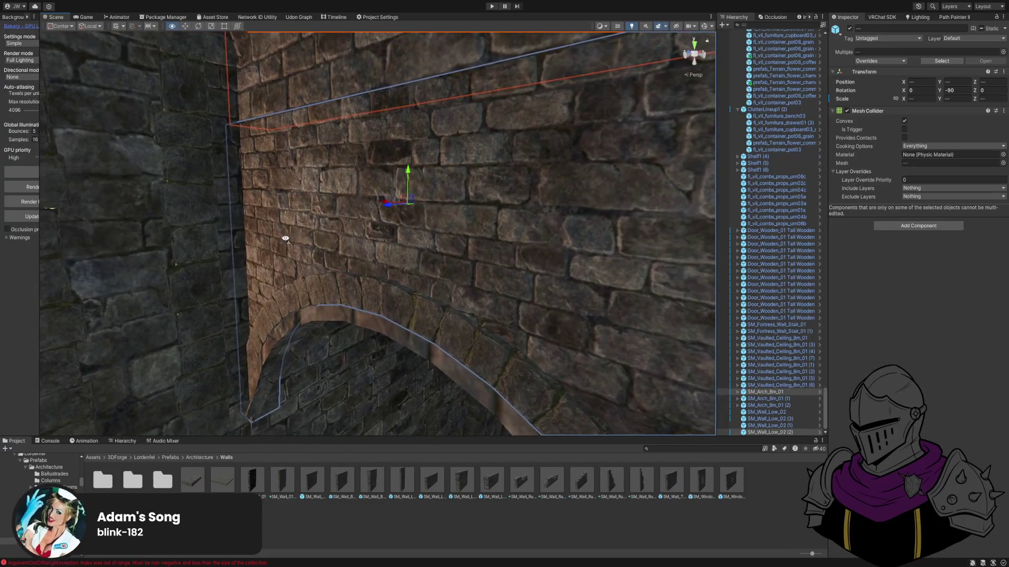
{"action": "mouse_move", "coordinate": [387, 211]}
{"action": "left_mouse_down"}
{"action": "mouse_move", "coordinate": [371, 209]}
{"action": "mouse_move", "coordinate": [446, 164]}
{"action": "mouse_move", "coordinate": [448, 140]}
{"action": "mouse_move", "coordinate": [448, 196]}
{"action": "mouse_move", "coordinate": [438, 107]}
{"action": "mouse_move", "coordinate": [440, 124]}
{"action": "left_mouse_up"}
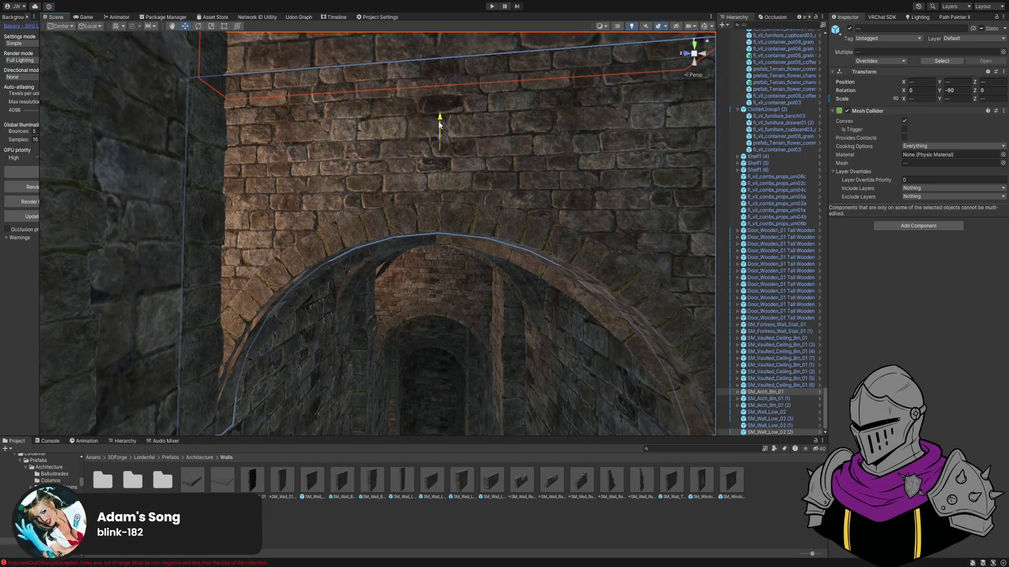
{"action": "scroll", "coordinate": [440, 124], "scroll_direction": "up", "scroll_amount": 5}
Stretch SM_Wall_Low_02 (2) slightly taller in Y and move it over the corridor arch.
{"action": "left_click", "coordinate": [415, 174]}
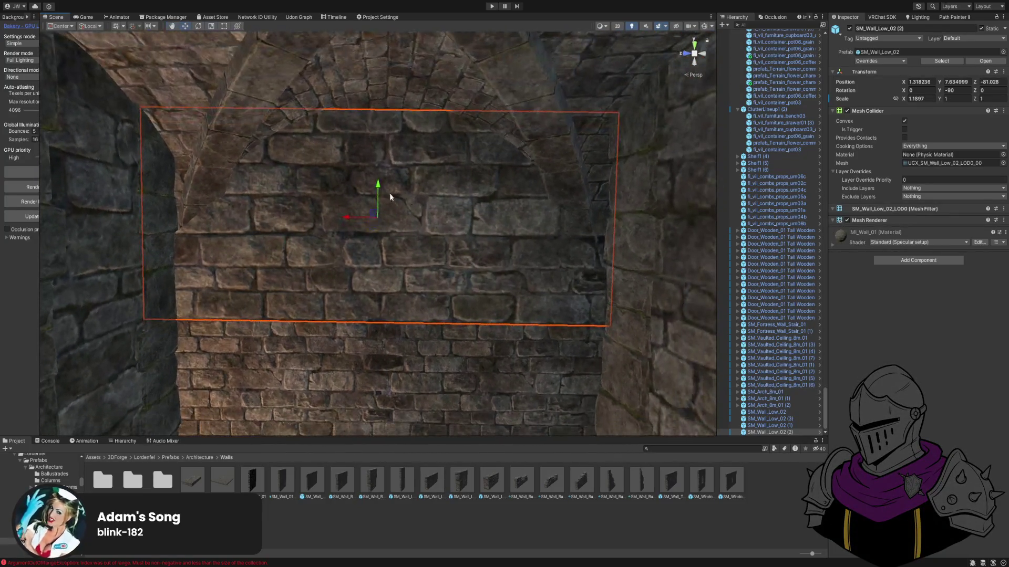
{"action": "mouse_move", "coordinate": [379, 183]}
{"action": "left_mouse_down"}
{"action": "mouse_move", "coordinate": [398, 223]}
{"action": "mouse_move", "coordinate": [391, 229]}
{"action": "left_mouse_up"}
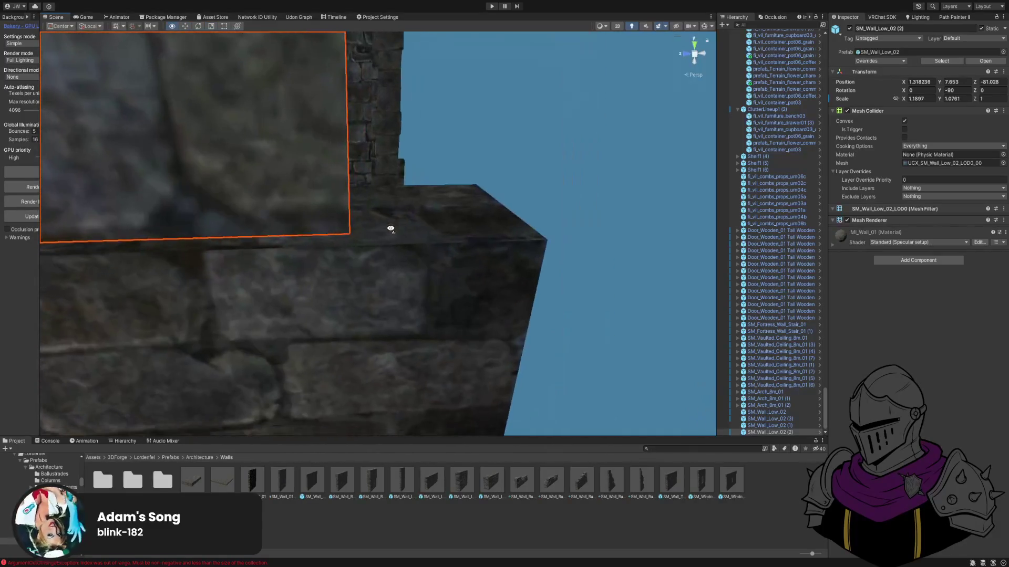
{"action": "mouse_move", "coordinate": [502, 231]}
{"action": "left_mouse_down"}
{"action": "mouse_move", "coordinate": [540, 232]}
{"action": "mouse_move", "coordinate": [433, 191]}
{"action": "mouse_move", "coordinate": [525, 165]}
{"action": "mouse_move", "coordinate": [512, 161]}
{"action": "mouse_move", "coordinate": [511, 224]}
{"action": "mouse_move", "coordinate": [504, 189]}
{"action": "mouse_move", "coordinate": [506, 181]}
{"action": "mouse_move", "coordinate": [520, 196]}
{"action": "mouse_move", "coordinate": [515, 183]}
{"action": "left_mouse_up"}
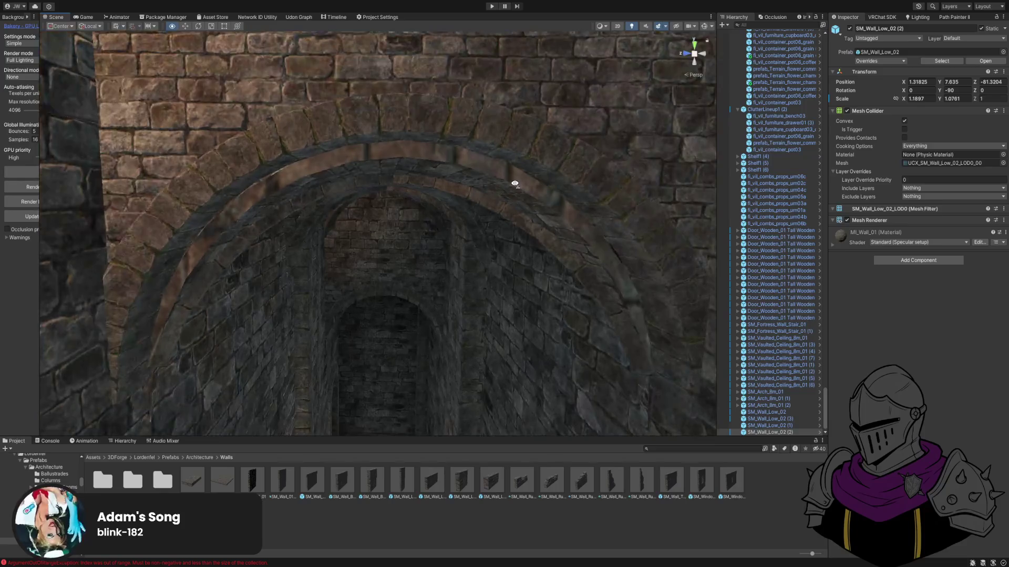
{"action": "left_click", "coordinate": [456, 110]}
{"action": "left_click_drag", "start_coordinate": [456, 109], "coordinate": [434, 108], "text": "alt"}
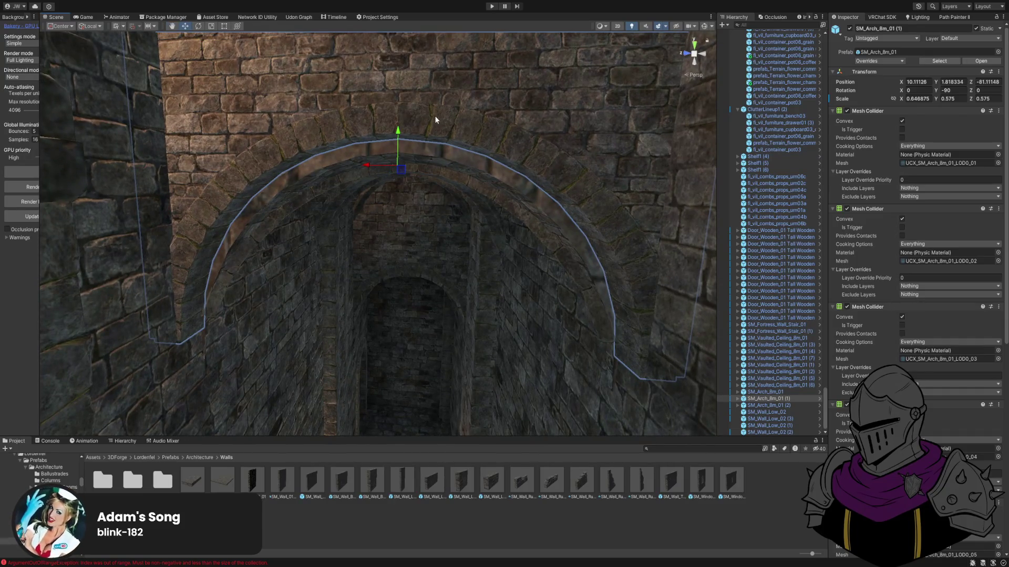
{"action": "mouse_move", "coordinate": [439, 112]}
{"action": "left_mouse_down", "text": "alt"}
{"action": "mouse_move", "coordinate": [416, 126]}
{"action": "mouse_move", "coordinate": [410, 146]}
{"action": "mouse_move", "coordinate": [427, 117]}
{"action": "mouse_move", "coordinate": [401, 157]}
{"action": "mouse_move", "coordinate": [414, 171]}
{"action": "mouse_move", "coordinate": [459, 166]}
{"action": "mouse_move", "coordinate": [454, 212]}
{"action": "mouse_move", "coordinate": [434, 241]}
{"action": "mouse_move", "coordinate": [399, 243]}
{"action": "left_mouse_up", "text": "alt"}
Move SM_Wall_Low_02 (1) into place at 10.21751, 5.118, -81.060.
{"action": "left_click", "coordinate": [415, 132]}
{"action": "key", "text": "f"}
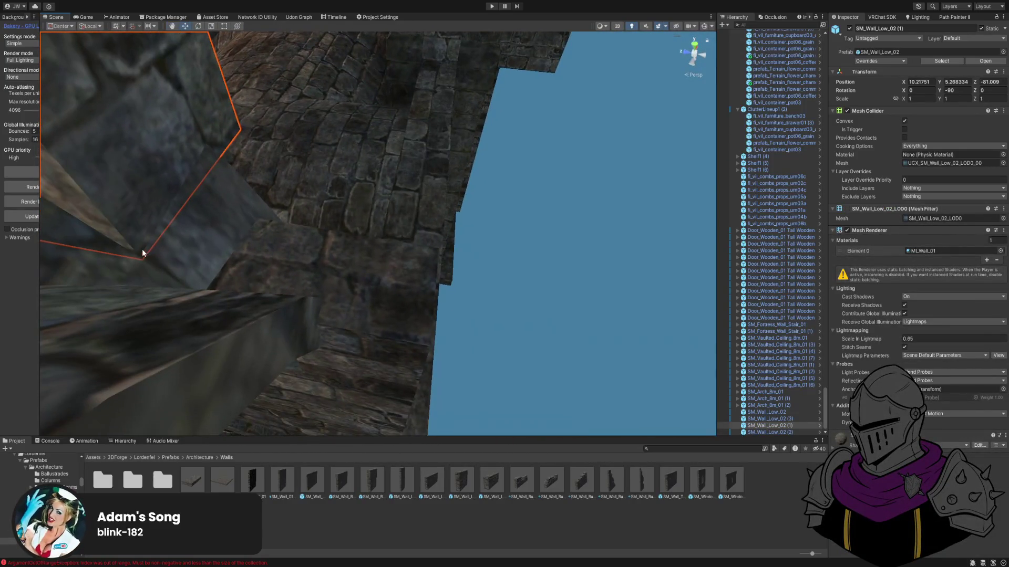
{"action": "left_click_drag", "start_coordinate": [145, 262], "coordinate": [289, 305]}
{"action": "mouse_move", "coordinate": [425, 338]}
{"action": "left_mouse_down"}
{"action": "mouse_move", "coordinate": [343, 262]}
{"action": "mouse_move", "coordinate": [452, 216]}
{"action": "mouse_move", "coordinate": [425, 165]}
{"action": "mouse_move", "coordinate": [369, 151]}
{"action": "mouse_move", "coordinate": [341, 157]}
{"action": "mouse_move", "coordinate": [326, 234]}
{"action": "mouse_move", "coordinate": [335, 218]}
{"action": "left_mouse_up"}
{"action": "key", "text": "w"}
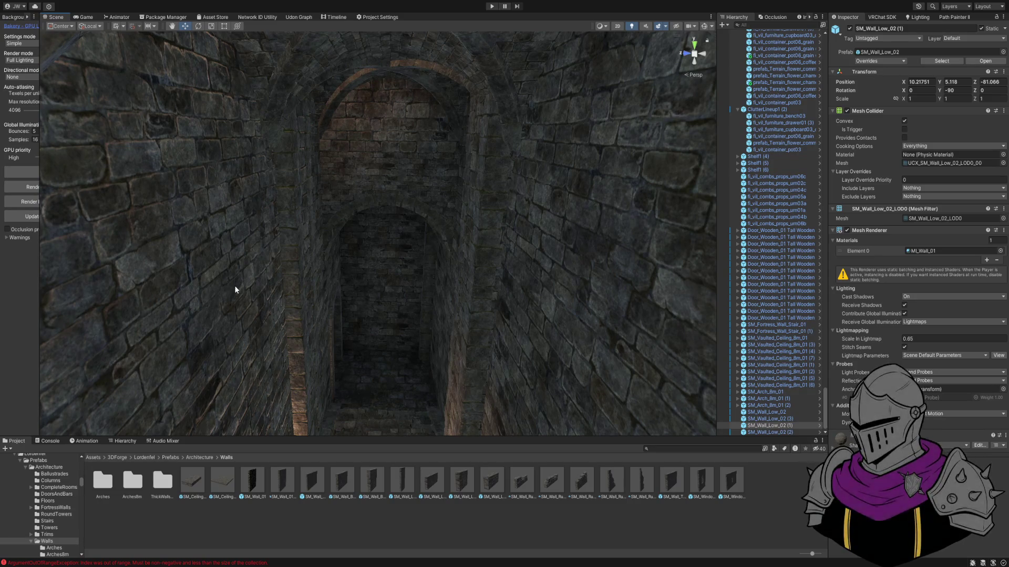
Vertex-snap SM_Wall_Low_02 above the arch, then nudge it on Z to 19.78525, 1.686, -81.114.
{"action": "mouse_move", "coordinate": [241, 281]}
{"action": "left_mouse_down"}
{"action": "mouse_move", "coordinate": [369, 261]}
{"action": "mouse_move", "coordinate": [349, 242]}
{"action": "mouse_move", "coordinate": [345, 185]}
{"action": "mouse_move", "coordinate": [333, 261]}
{"action": "mouse_move", "coordinate": [338, 231]}
{"action": "mouse_move", "coordinate": [392, 185]}
{"action": "mouse_move", "coordinate": [421, 176]}
{"action": "mouse_move", "coordinate": [400, 191]}
{"action": "mouse_move", "coordinate": [387, 184]}
{"action": "mouse_move", "coordinate": [404, 169]}
{"action": "mouse_move", "coordinate": [383, 178]}
{"action": "mouse_move", "coordinate": [376, 226]}
{"action": "mouse_move", "coordinate": [428, 228]}
{"action": "mouse_move", "coordinate": [431, 238]}
{"action": "left_mouse_up"}
{"action": "left_click", "coordinate": [401, 191]}
{"action": "scroll", "coordinate": [420, 221], "scroll_direction": "up", "scroll_amount": 6}
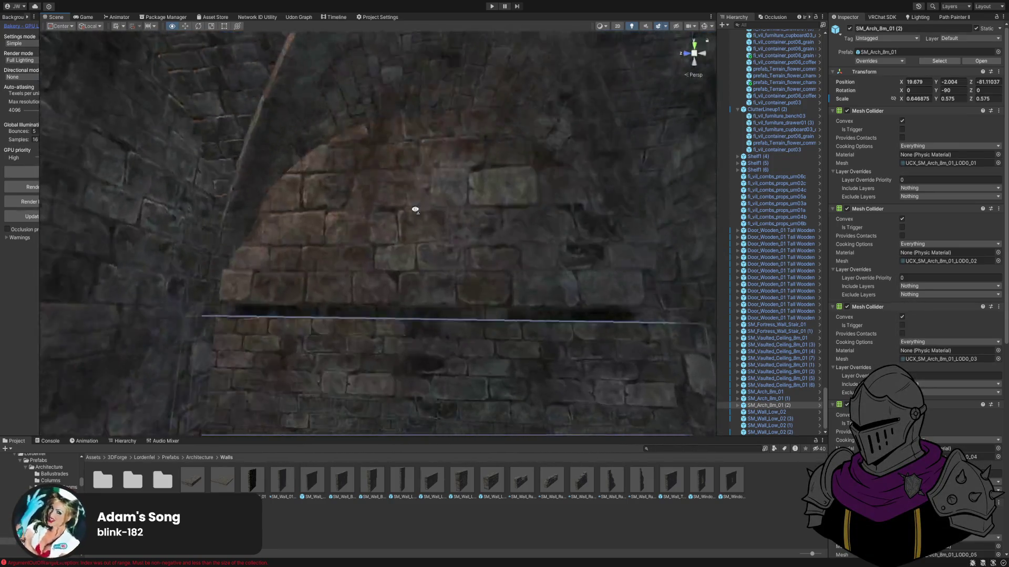
{"action": "left_click", "coordinate": [428, 196]}
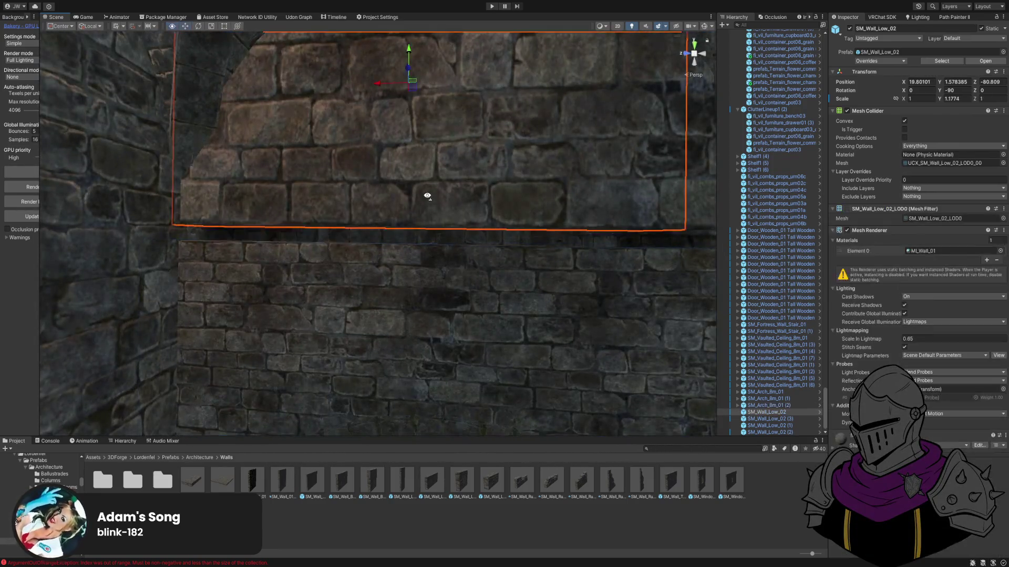
{"action": "mouse_move", "coordinate": [427, 195]}
{"action": "left_mouse_down"}
{"action": "mouse_move", "coordinate": [443, 198]}
{"action": "mouse_move", "coordinate": [448, 214]}
{"action": "mouse_move", "coordinate": [274, 207]}
{"action": "left_mouse_up"}
{"action": "left_click", "coordinate": [358, 224], "text": "shift"}
{"action": "left_click", "coordinate": [435, 219]}
{"action": "mouse_move", "coordinate": [168, 184]}
{"action": "left_mouse_down"}
{"action": "mouse_move", "coordinate": [215, 197]}
{"action": "mouse_move", "coordinate": [191, 226]}
{"action": "left_mouse_up"}
{"action": "key", "text": "v"}
{"action": "mouse_move", "coordinate": [140, 266]}
{"action": "left_mouse_down"}
{"action": "mouse_move", "coordinate": [380, 317]}
{"action": "mouse_move", "coordinate": [349, 214]}
{"action": "mouse_move", "coordinate": [426, 213]}
{"action": "mouse_move", "coordinate": [362, 185]}
{"action": "mouse_move", "coordinate": [373, 188]}
{"action": "left_mouse_up"}
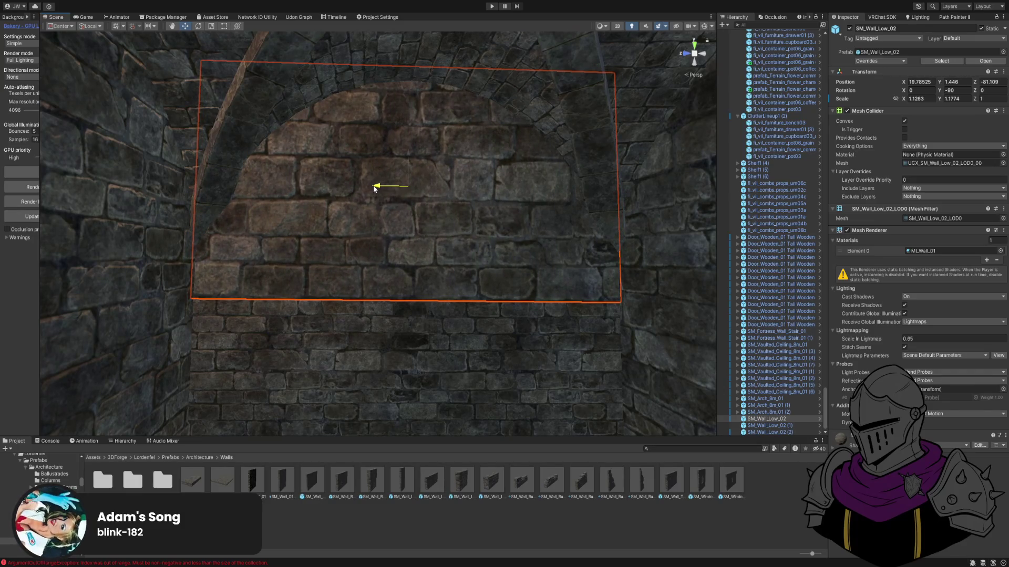
{"action": "mouse_move", "coordinate": [374, 188]}
{"action": "left_mouse_down"}
{"action": "mouse_move", "coordinate": [441, 277]}
{"action": "mouse_move", "coordinate": [506, 299]}
{"action": "mouse_move", "coordinate": [405, 273]}
{"action": "mouse_move", "coordinate": [421, 275]}
{"action": "mouse_move", "coordinate": [419, 200]}
{"action": "mouse_move", "coordinate": [408, 263]}
{"action": "mouse_move", "coordinate": [200, 255]}
{"action": "mouse_move", "coordinate": [178, 259]}
{"action": "mouse_move", "coordinate": [183, 278]}
{"action": "mouse_move", "coordinate": [462, 293]}
{"action": "mouse_move", "coordinate": [572, 317]}
{"action": "mouse_move", "coordinate": [604, 358]}
{"action": "mouse_move", "coordinate": [593, 366]}
{"action": "mouse_move", "coordinate": [395, 163]}
{"action": "mouse_move", "coordinate": [542, 214]}
{"action": "mouse_move", "coordinate": [398, 135]}
{"action": "mouse_move", "coordinate": [546, 212]}
{"action": "mouse_move", "coordinate": [399, 268]}
{"action": "left_mouse_up"}
{"action": "key", "text": "shift+space"}
{"action": "key", "text": "shift+space"}
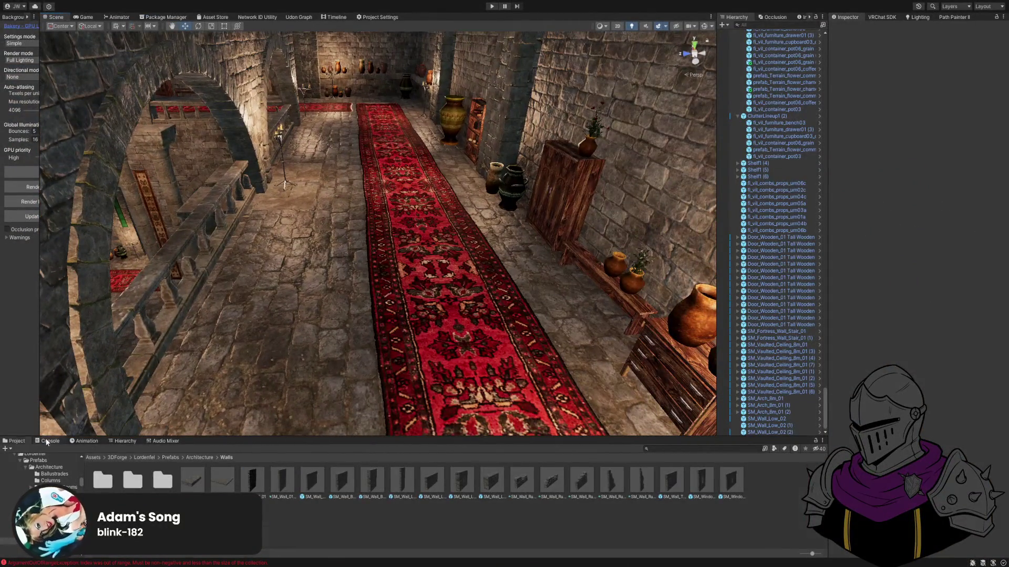
{"action": "left_click", "coordinate": [46, 443]}
{"action": "left_click", "coordinate": [15, 441]}
{"action": "left_click_drag", "start_coordinate": [252, 321], "coordinate": [270, 343]}
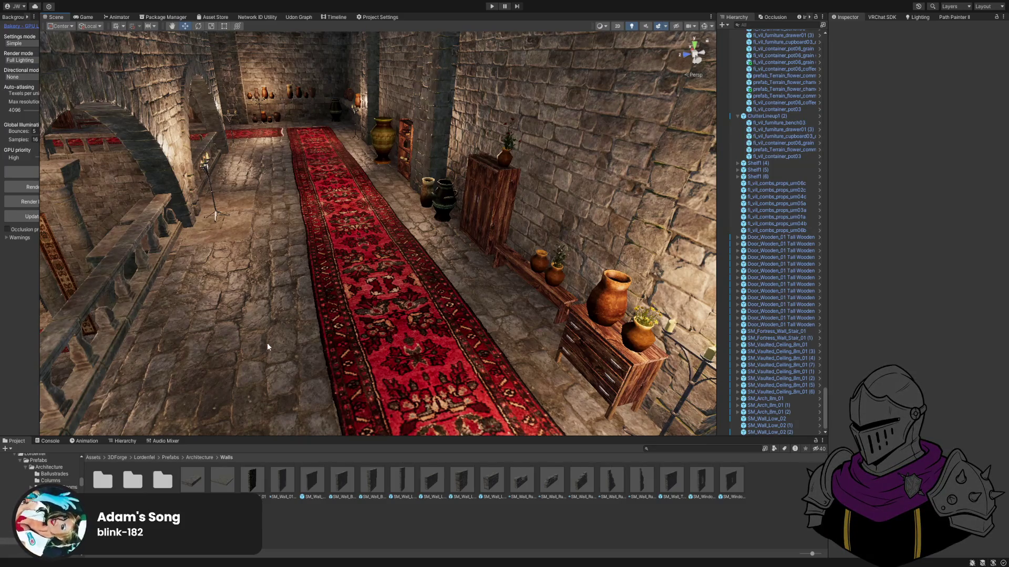
{"action": "mouse_move", "coordinate": [286, 294]}
{"action": "left_mouse_down"}
{"action": "mouse_move", "coordinate": [281, 230]}
{"action": "mouse_move", "coordinate": [254, 266]}
{"action": "mouse_move", "coordinate": [283, 265]}
{"action": "left_mouse_up"}
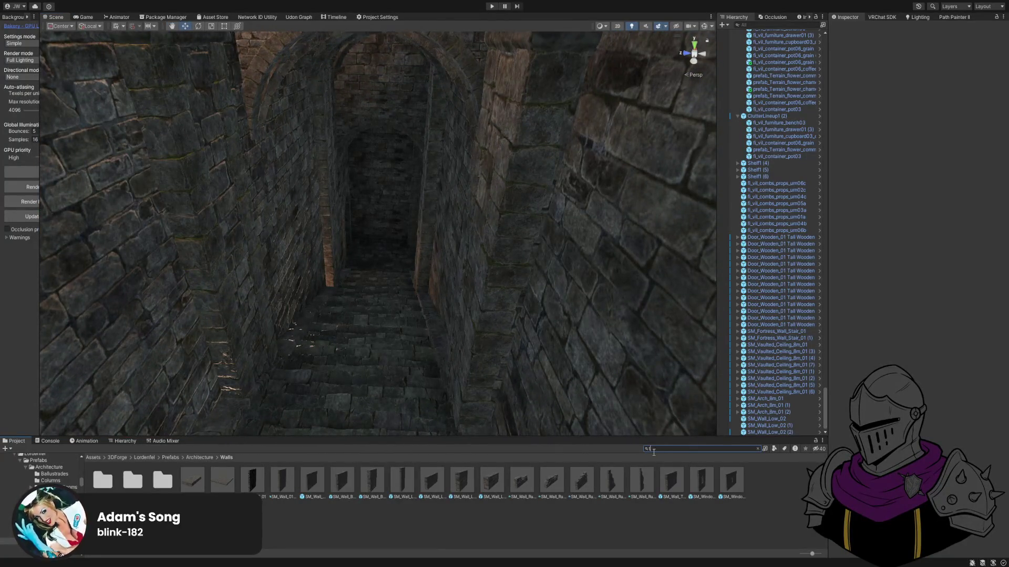
Find the torch prefab via 't:prefab torch' and place a CastleTorch on the stairwell's right wall.
{"action": "type", "text": ":prefab"}
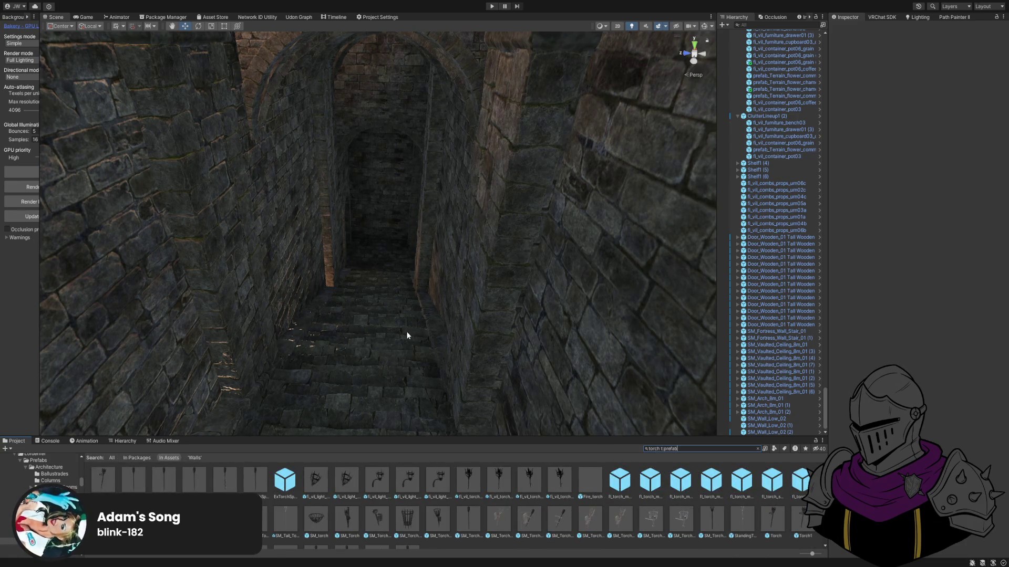
{"action": "mouse_move", "coordinate": [332, 353]}
{"action": "left_mouse_down"}
{"action": "mouse_move", "coordinate": [349, 333]}
{"action": "mouse_move", "coordinate": [394, 331]}
{"action": "mouse_move", "coordinate": [217, 402]}
{"action": "left_mouse_up"}
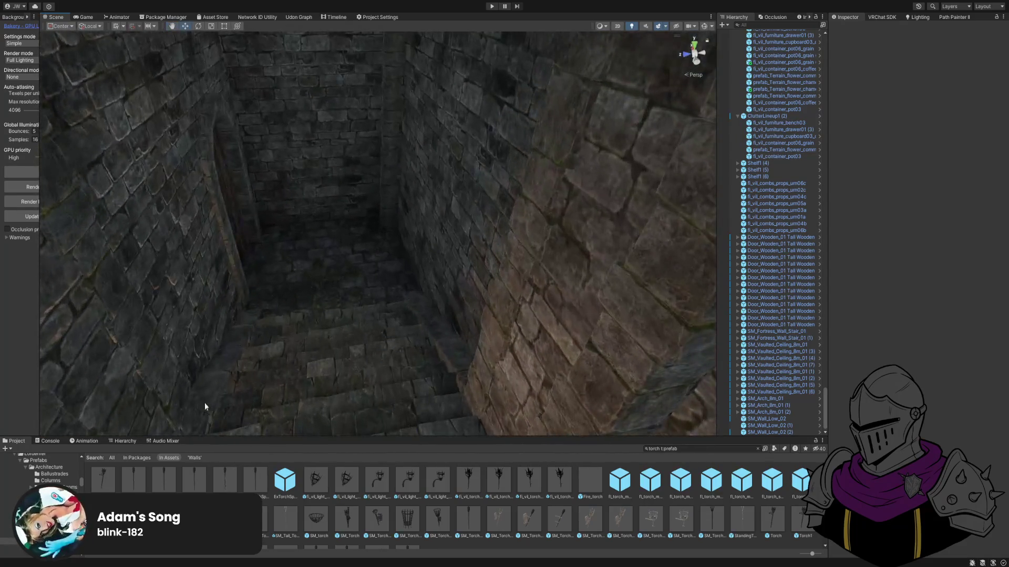
{"action": "mouse_move", "coordinate": [111, 471]}
{"action": "left_mouse_down"}
{"action": "mouse_move", "coordinate": [282, 336]}
{"action": "mouse_move", "coordinate": [588, 220]}
{"action": "left_mouse_up"}
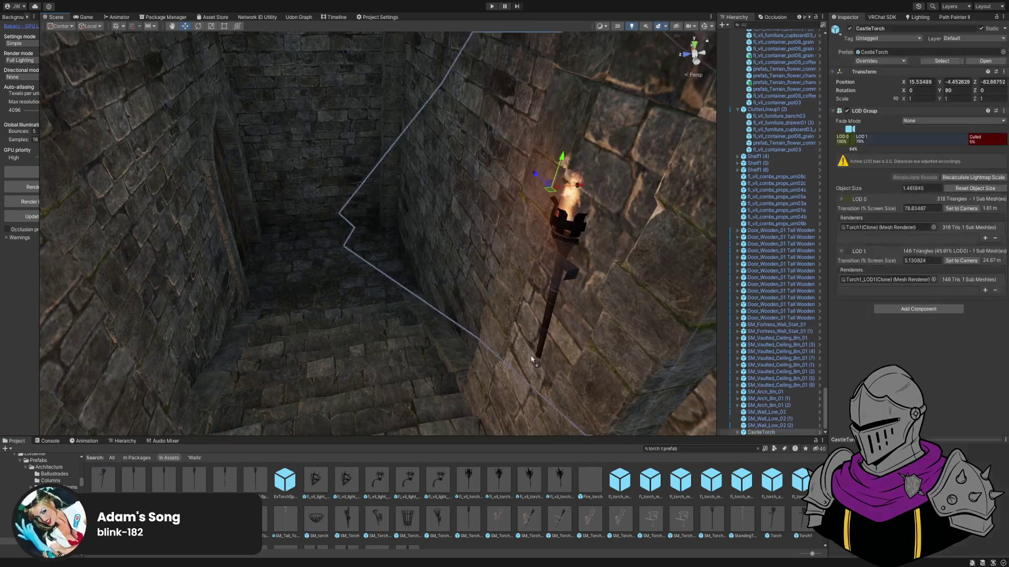
{"action": "key", "text": "f"}
{"action": "left_click_drag", "start_coordinate": [547, 314], "coordinate": [520, 337]}
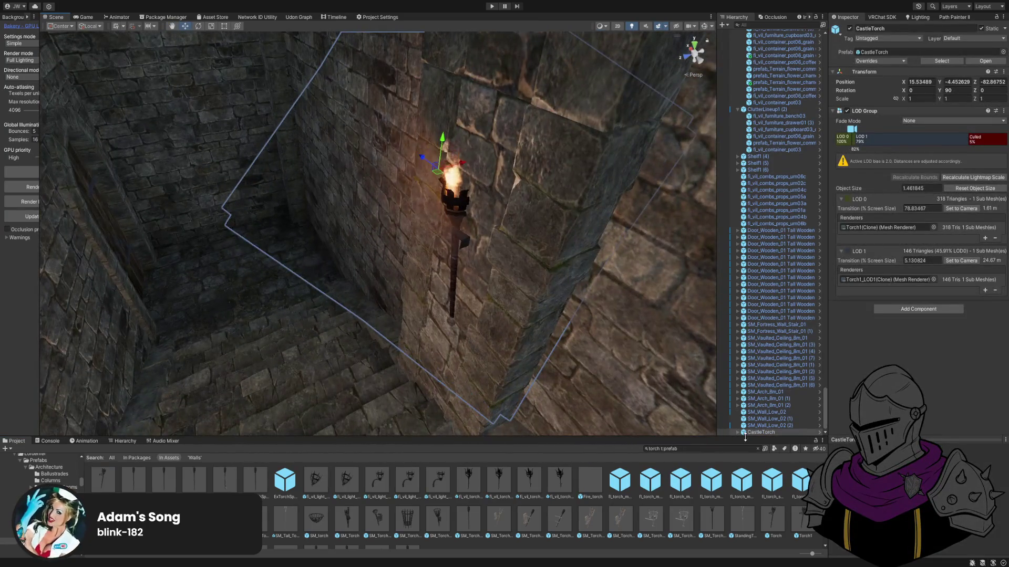
{"action": "left_click", "coordinate": [737, 432]}
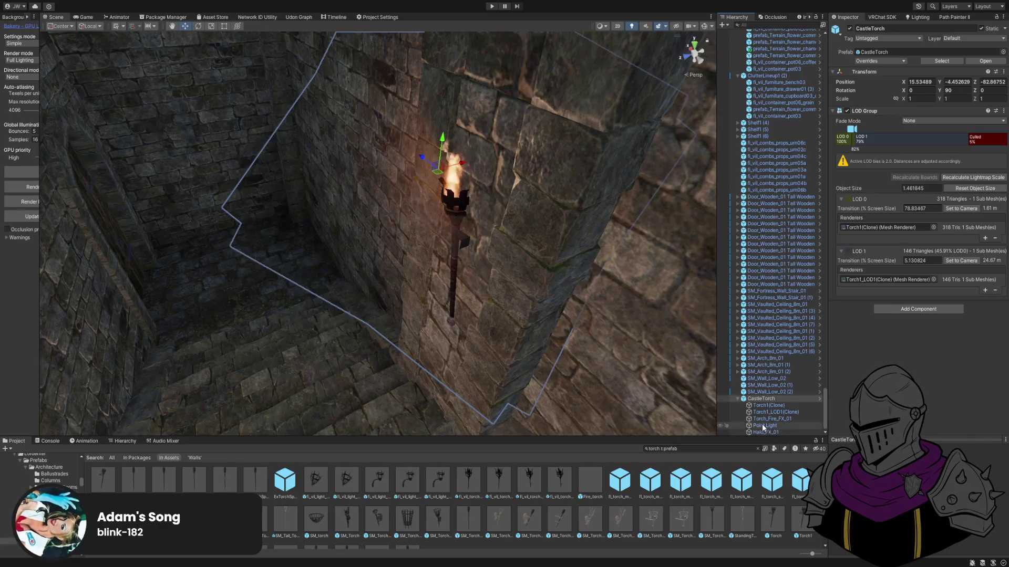
{"action": "left_click", "coordinate": [764, 425]}
{"action": "mouse_move", "coordinate": [443, 273]}
{"action": "left_mouse_down"}
{"action": "mouse_move", "coordinate": [462, 274]}
{"action": "mouse_move", "coordinate": [448, 270]}
{"action": "left_mouse_up"}
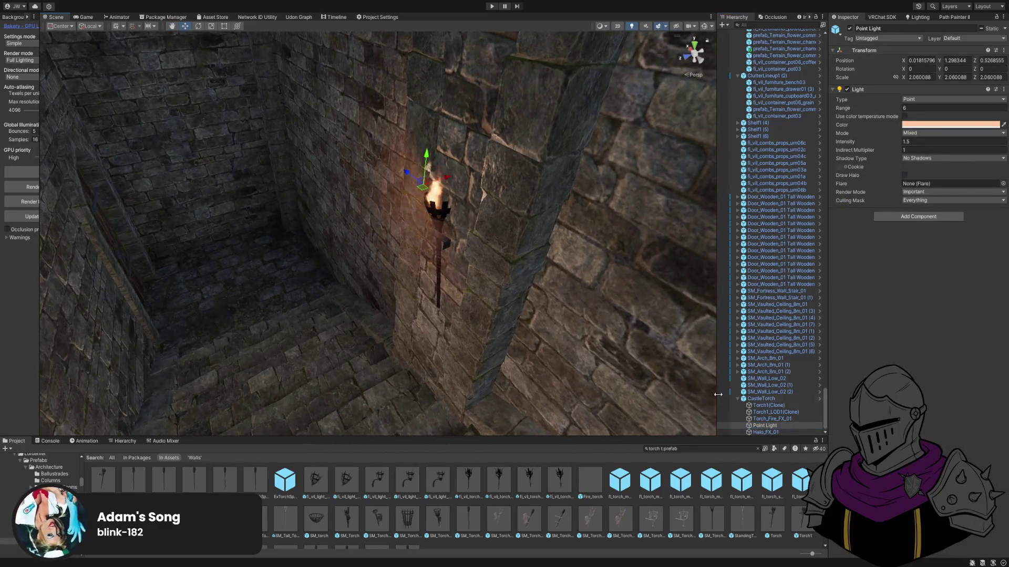
Rotate and move the CastleTorch so it sits flat against the stair wall.
{"action": "left_click", "coordinate": [751, 400]}
{"action": "key", "text": "e"}
{"action": "mouse_move", "coordinate": [418, 201]}
{"action": "left_mouse_down"}
{"action": "mouse_move", "coordinate": [518, 247]}
{"action": "mouse_move", "coordinate": [510, 251]}
{"action": "left_mouse_up"}
{"action": "key", "text": "w"}
{"action": "mouse_move", "coordinate": [415, 176]}
{"action": "left_mouse_down"}
{"action": "mouse_move", "coordinate": [411, 230]}
{"action": "mouse_move", "coordinate": [357, 252]}
{"action": "mouse_move", "coordinate": [335, 279]}
{"action": "mouse_move", "coordinate": [527, 264]}
{"action": "mouse_move", "coordinate": [550, 335]}
{"action": "mouse_move", "coordinate": [535, 337]}
{"action": "mouse_move", "coordinate": [538, 300]}
{"action": "mouse_move", "coordinate": [499, 150]}
{"action": "left_mouse_up"}
{"action": "left_click_drag", "start_coordinate": [381, 109], "coordinate": [372, 109]}
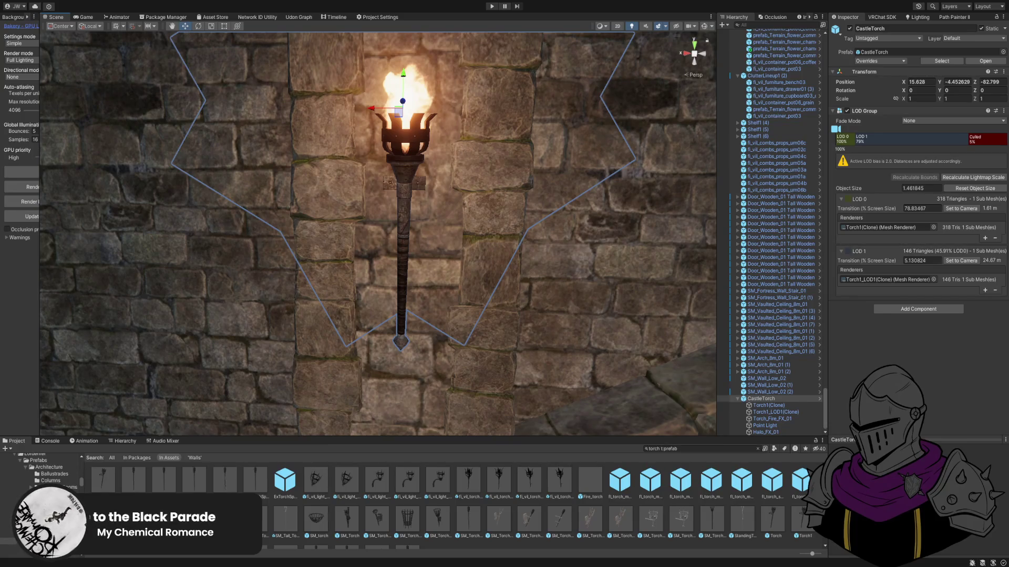
{"action": "left_click_drag", "start_coordinate": [469, 409], "coordinate": [698, 357]}
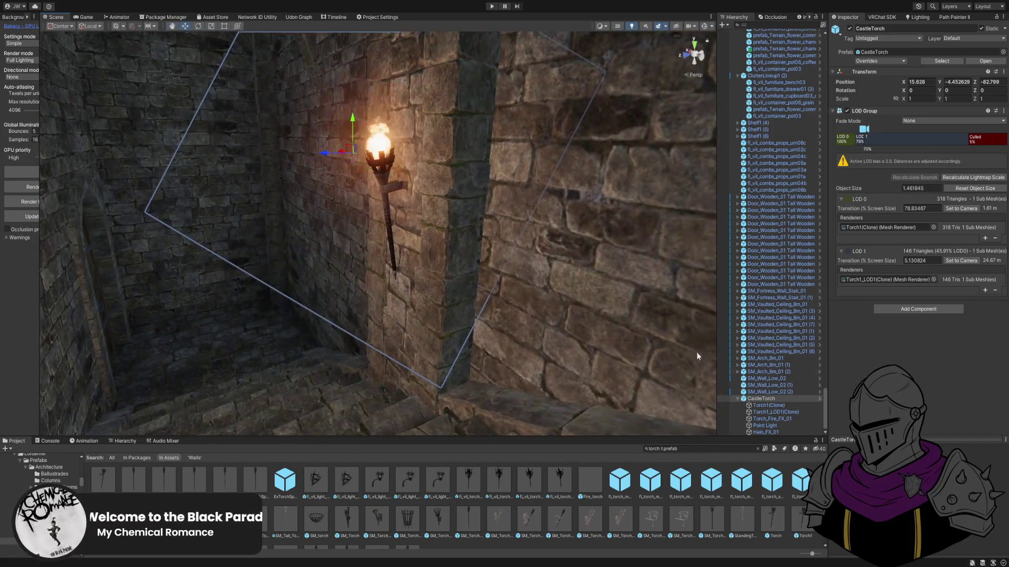
Set the torch's Point Light intensity to 4 and match lightmapped to real-time.
{"action": "left_click", "coordinate": [771, 426]}
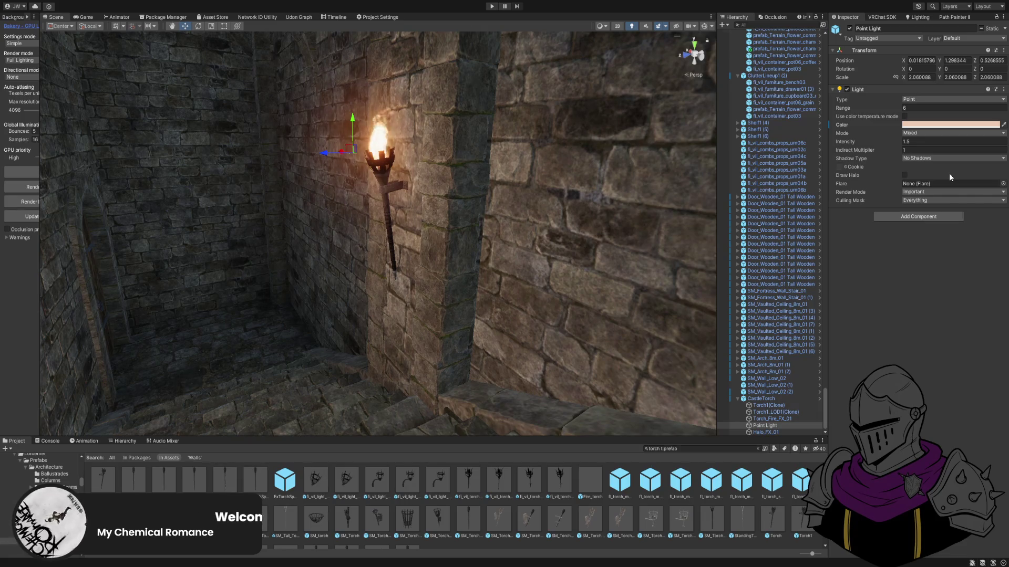
{"action": "left_click_drag", "start_coordinate": [694, 210], "coordinate": [863, 149]}
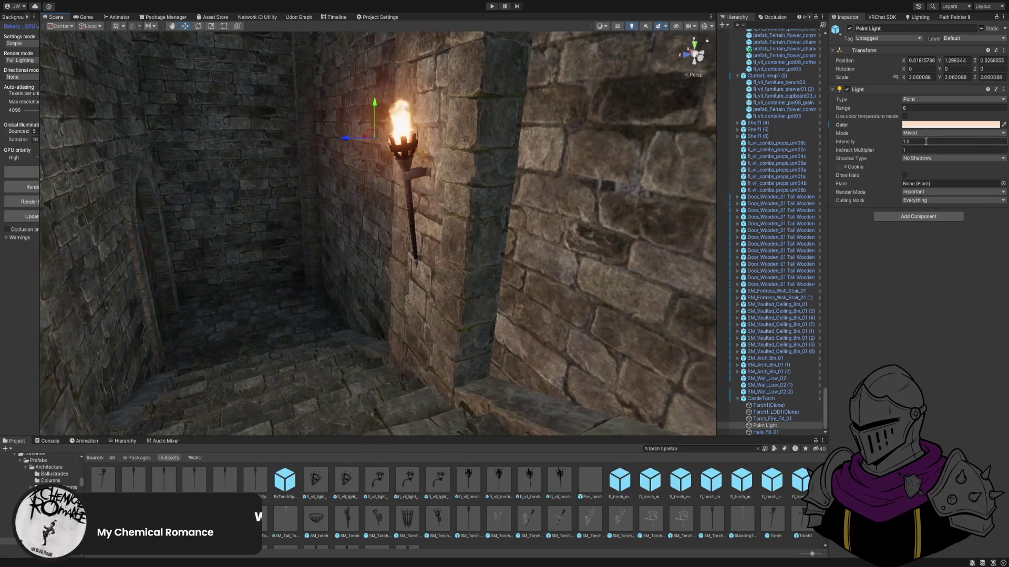
{"action": "type", "text": "4"}
{"action": "left_click_drag", "start_coordinate": [641, 191], "coordinate": [549, 229]}
{"action": "left_click", "coordinate": [756, 399]}
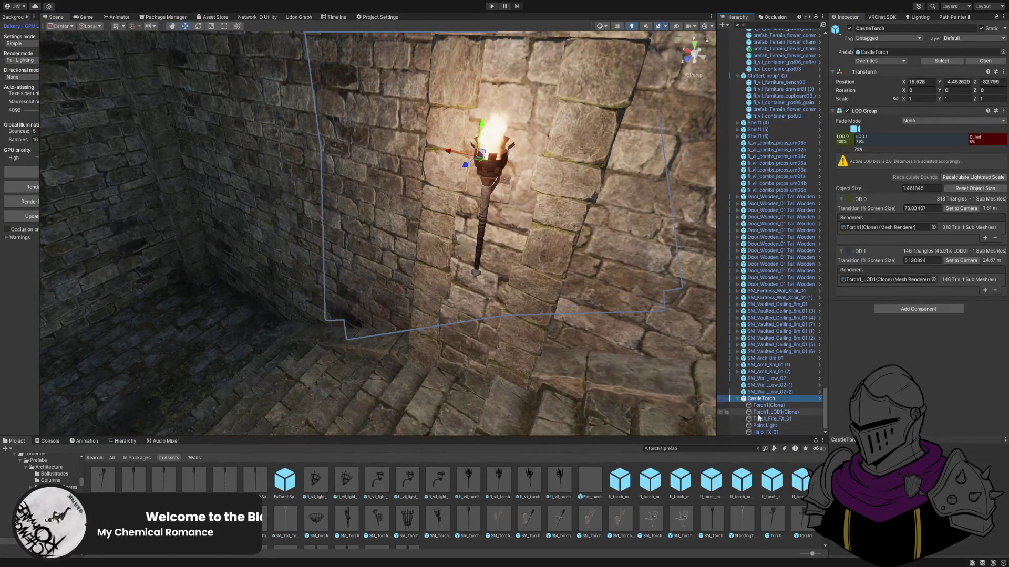
{"action": "left_click", "coordinate": [765, 425]}
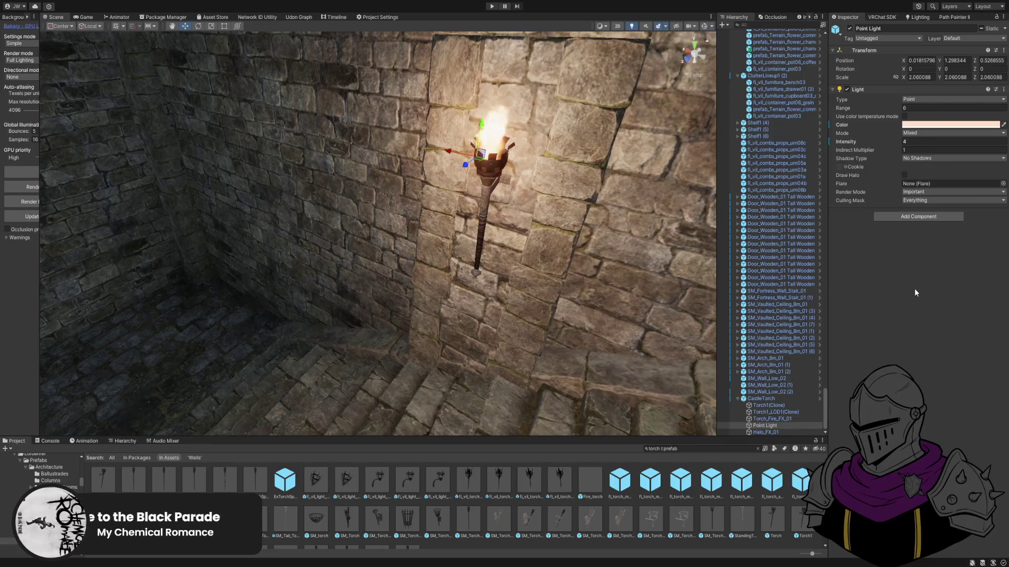
{"action": "left_click", "coordinate": [922, 320]}
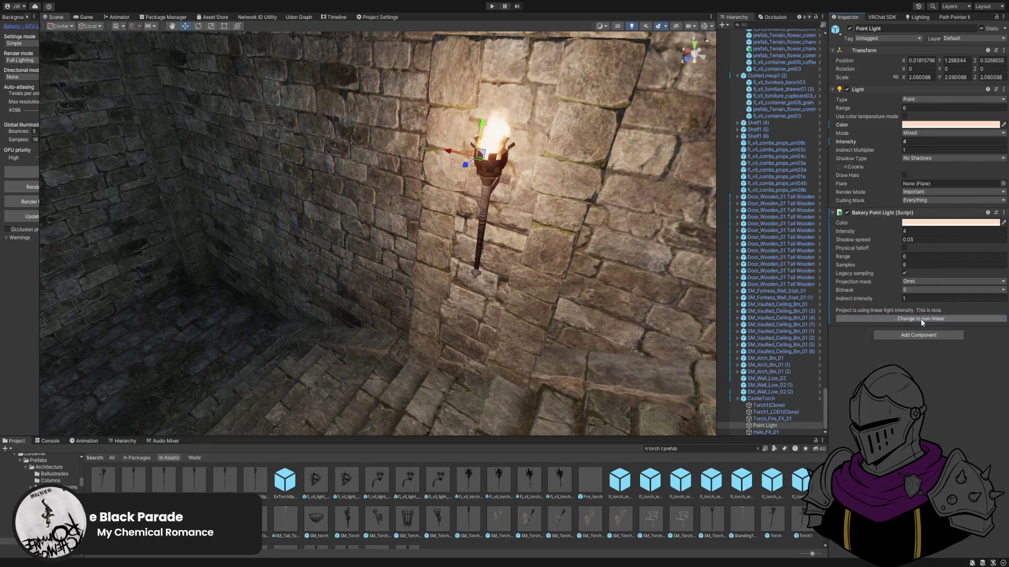
{"action": "left_click_drag", "start_coordinate": [636, 222], "coordinate": [434, 208]}
{"action": "scroll", "coordinate": [434, 209], "scroll_direction": "up", "scroll_amount": 3}
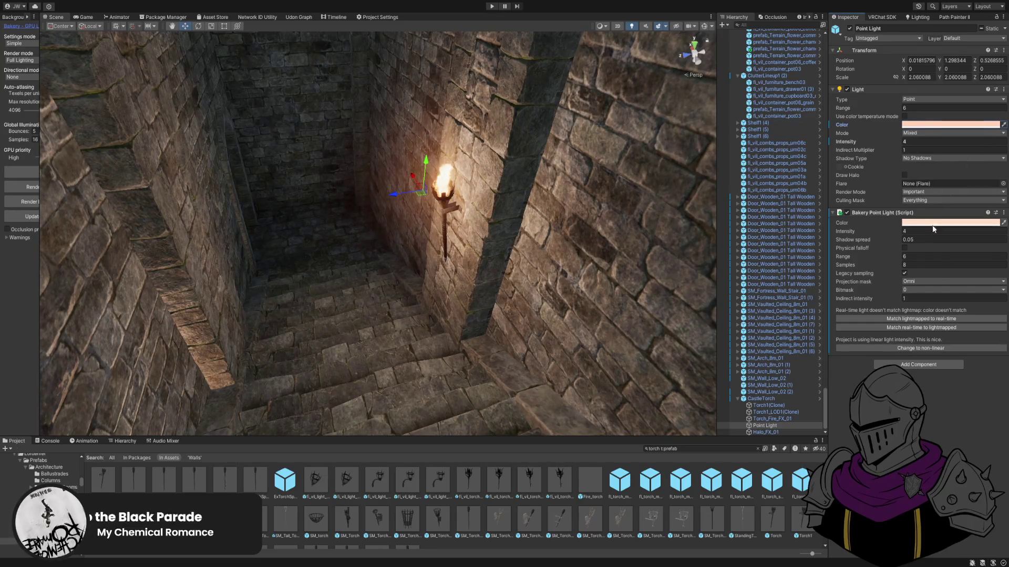
{"action": "left_click_drag", "start_coordinate": [531, 298], "coordinate": [656, 357]}
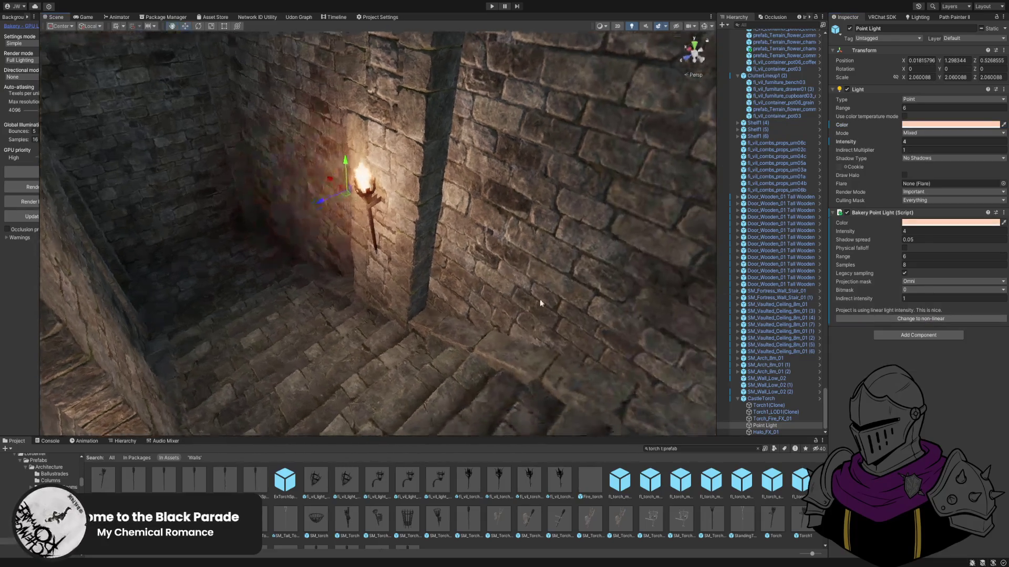
{"action": "left_click", "coordinate": [760, 399]}
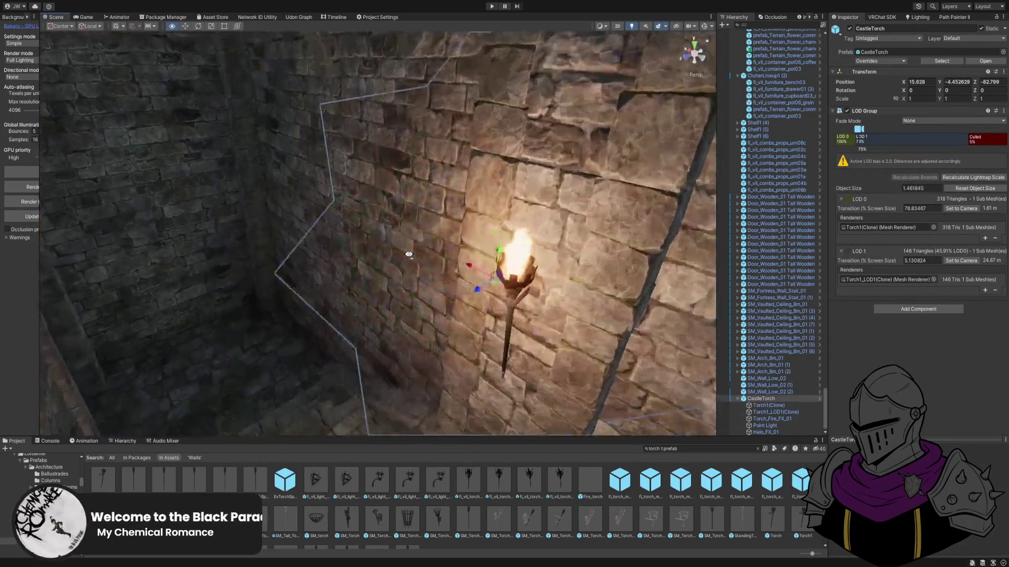
Duplicate the CastleTorch and mount the copy on another stretch of stairwell wall.
{"action": "key", "text": "ctrl+d"}
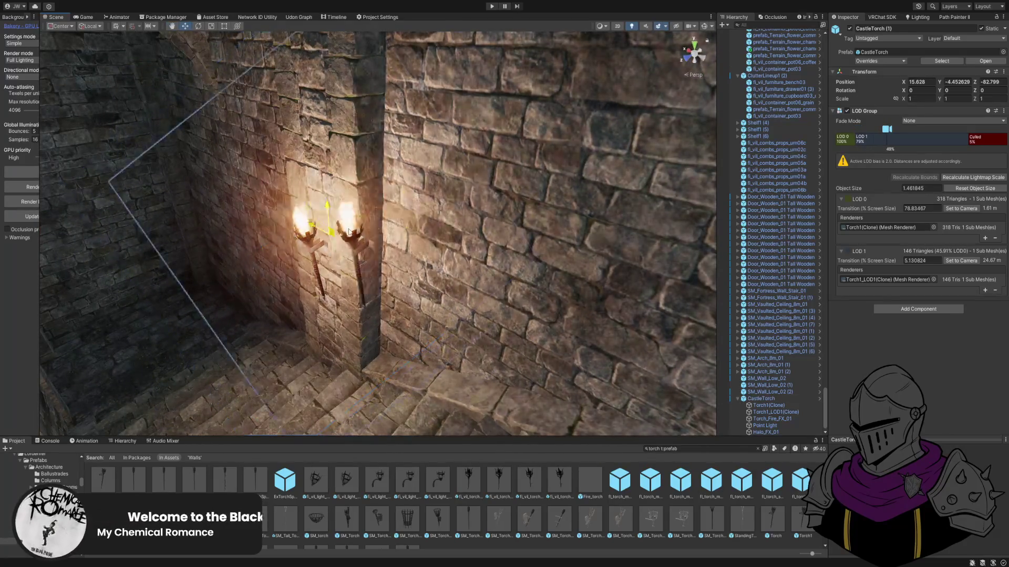
{"action": "left_click_drag", "start_coordinate": [310, 237], "coordinate": [646, 141]}
{"action": "key", "text": "f"}
{"action": "mouse_move", "coordinate": [324, 273]}
{"action": "left_mouse_down"}
{"action": "mouse_move", "coordinate": [484, 182]}
{"action": "mouse_move", "coordinate": [450, 178]}
{"action": "mouse_move", "coordinate": [528, 120]}
{"action": "left_mouse_up"}
{"action": "mouse_move", "coordinate": [543, 191]}
{"action": "left_mouse_down"}
{"action": "mouse_move", "coordinate": [595, 157]}
{"action": "mouse_move", "coordinate": [596, 128]}
{"action": "mouse_move", "coordinate": [479, 168]}
{"action": "mouse_move", "coordinate": [450, 207]}
{"action": "mouse_move", "coordinate": [363, 259]}
{"action": "left_mouse_up"}
{"action": "scroll", "coordinate": [585, 155], "scroll_direction": "down", "scroll_amount": 3}
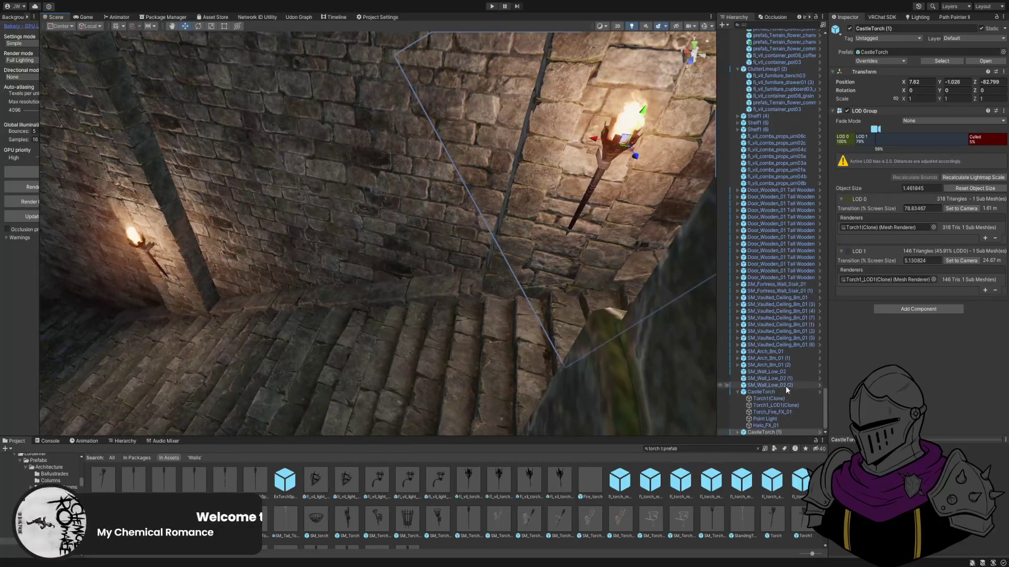
Remove the unneeded CastleTorch (3) copy, keeping CastleTorch (2) on the wall.
{"action": "left_click", "coordinate": [736, 392]}
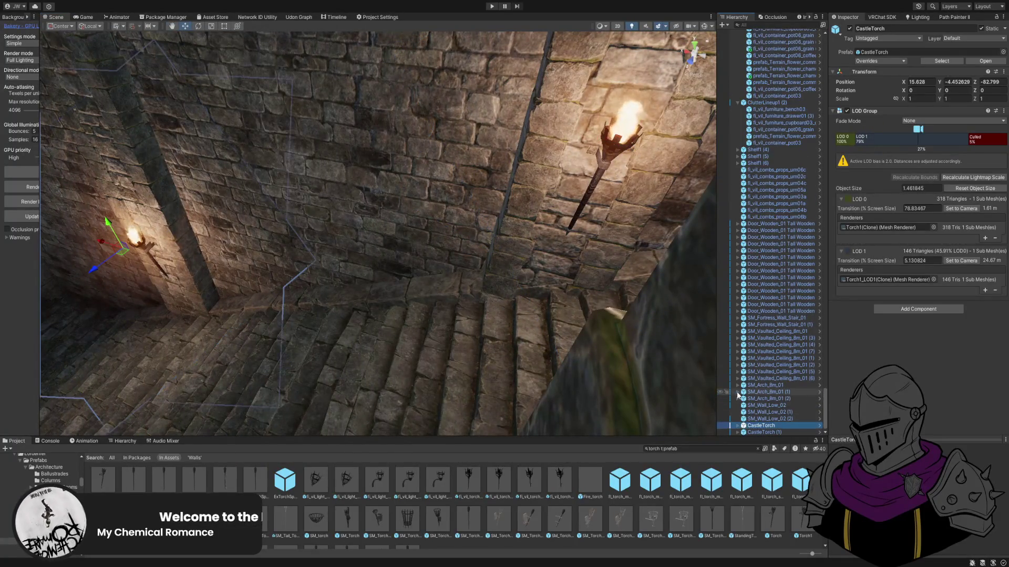
{"action": "left_click", "coordinate": [752, 433], "text": "ctrl"}
{"action": "mouse_move", "coordinate": [683, 147]}
{"action": "left_mouse_down"}
{"action": "mouse_move", "coordinate": [621, 248]}
{"action": "mouse_move", "coordinate": [346, 335]}
{"action": "mouse_move", "coordinate": [227, 359]}
{"action": "mouse_move", "coordinate": [199, 342]}
{"action": "mouse_move", "coordinate": [182, 282]}
{"action": "mouse_move", "coordinate": [301, 225]}
{"action": "mouse_move", "coordinate": [273, 232]}
{"action": "mouse_move", "coordinate": [257, 257]}
{"action": "mouse_move", "coordinate": [304, 275]}
{"action": "left_mouse_up"}
{"action": "left_click", "coordinate": [333, 272]}
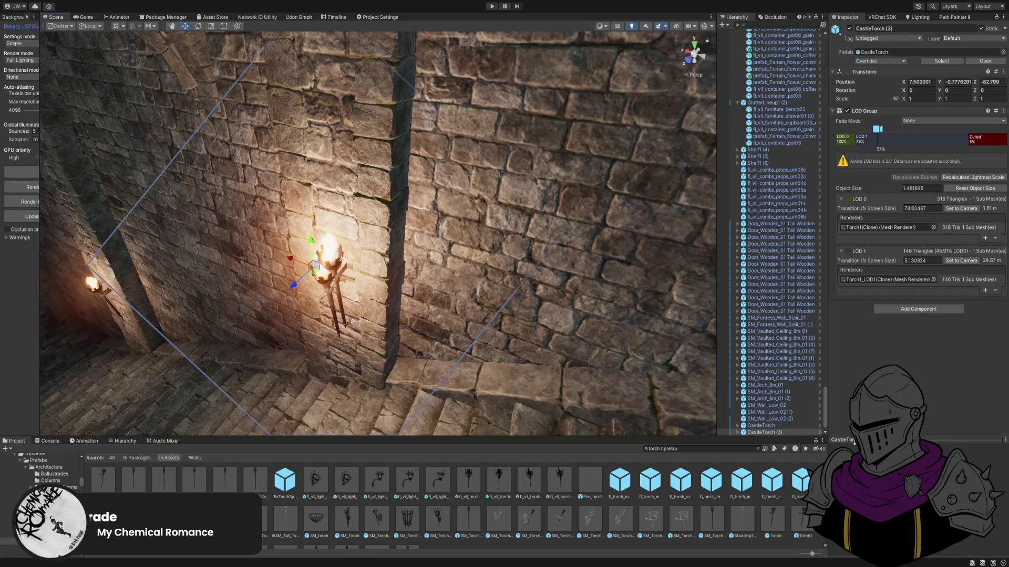
{"action": "left_click", "coordinate": [775, 432]}
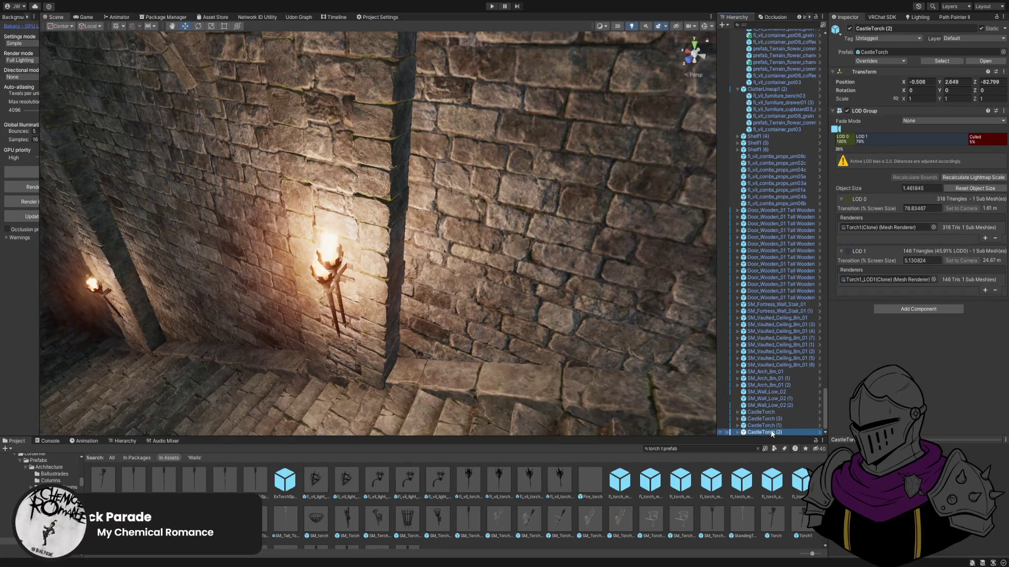
{"action": "key", "text": "ctrl+z"}
{"action": "mouse_move", "coordinate": [368, 236]}
{"action": "left_mouse_down"}
{"action": "mouse_move", "coordinate": [515, 144]}
{"action": "mouse_move", "coordinate": [419, 200]}
{"action": "mouse_move", "coordinate": [420, 237]}
{"action": "left_mouse_up"}
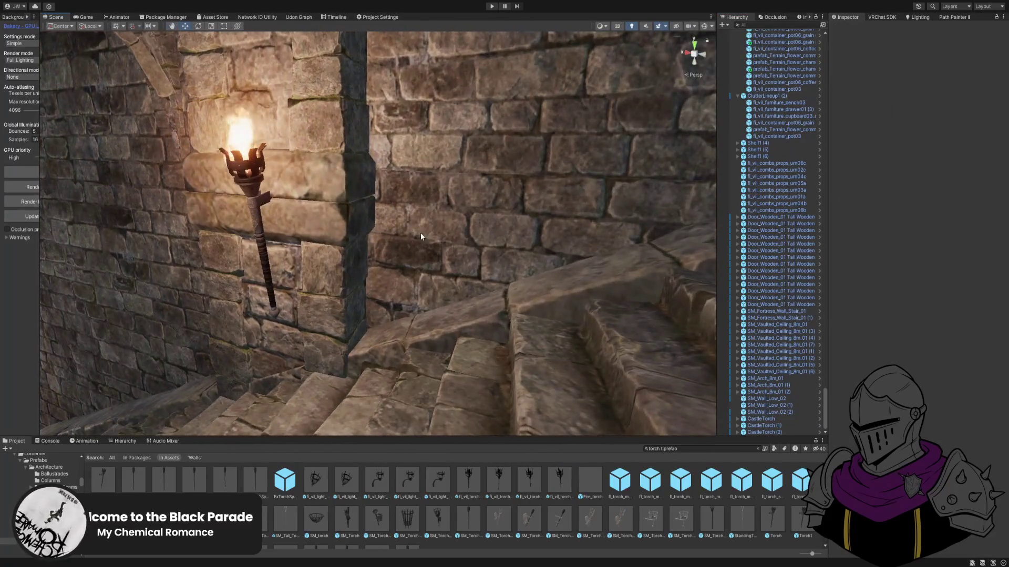
{"action": "left_click", "coordinate": [764, 432]}
{"action": "key", "text": "f"}
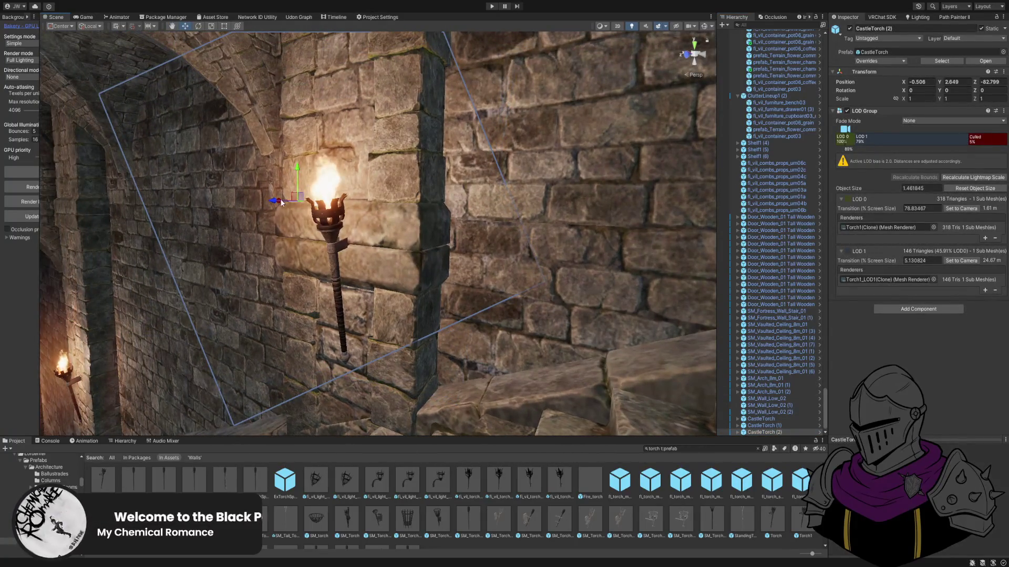
{"action": "mouse_move", "coordinate": [262, 201]}
{"action": "left_mouse_down"}
{"action": "mouse_move", "coordinate": [316, 178]}
{"action": "mouse_move", "coordinate": [322, 194]}
{"action": "mouse_move", "coordinate": [369, 156]}
{"action": "mouse_move", "coordinate": [431, 153]}
{"action": "mouse_move", "coordinate": [292, 193]}
{"action": "mouse_move", "coordinate": [367, 194]}
{"action": "mouse_move", "coordinate": [353, 194]}
{"action": "left_mouse_up"}
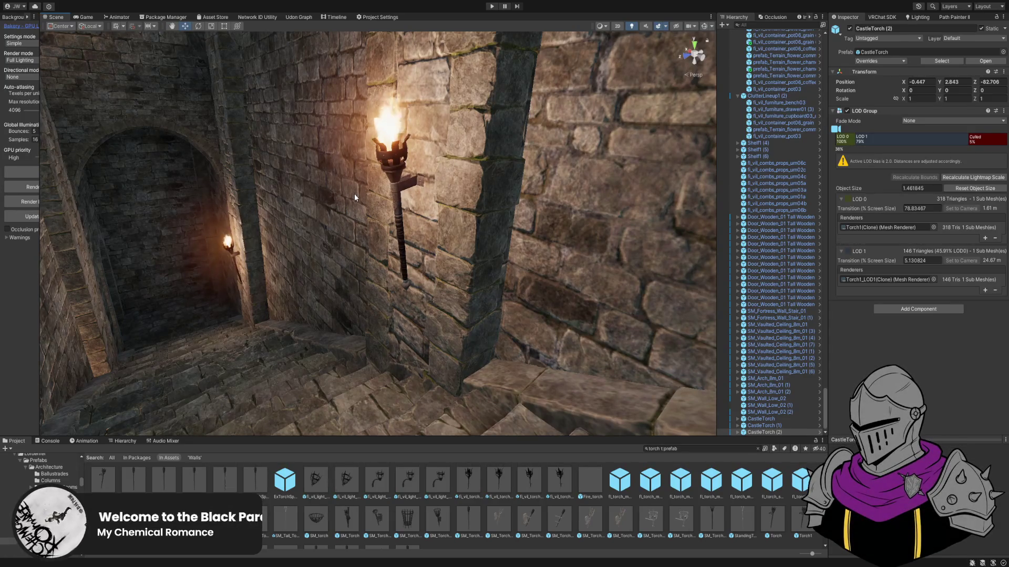
Raise CastleTorch (1) slightly on Y along the wall.
{"action": "left_click", "coordinate": [398, 175]}
{"action": "key", "text": "f"}
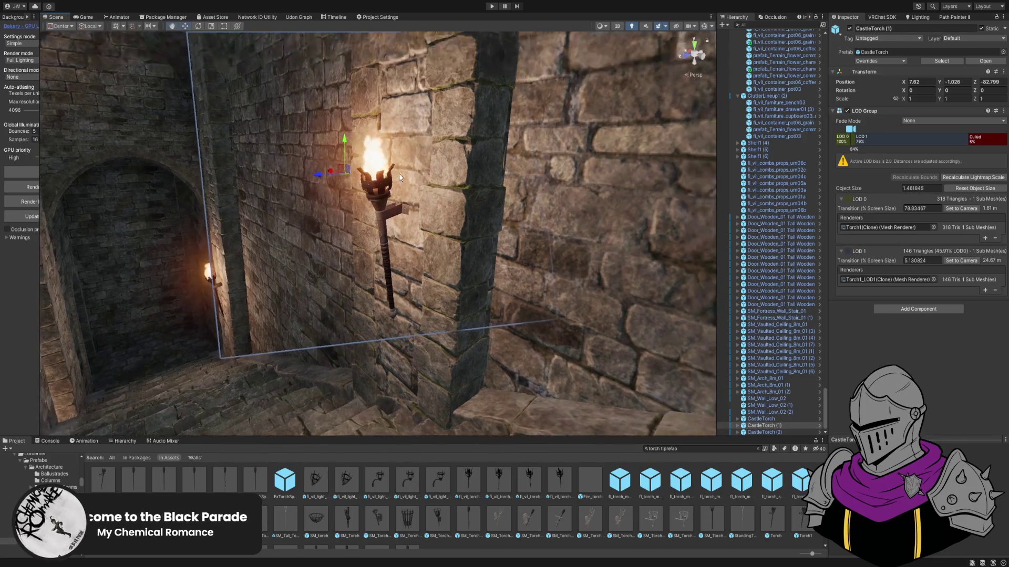
{"action": "left_click_drag", "start_coordinate": [346, 139], "coordinate": [349, 109]}
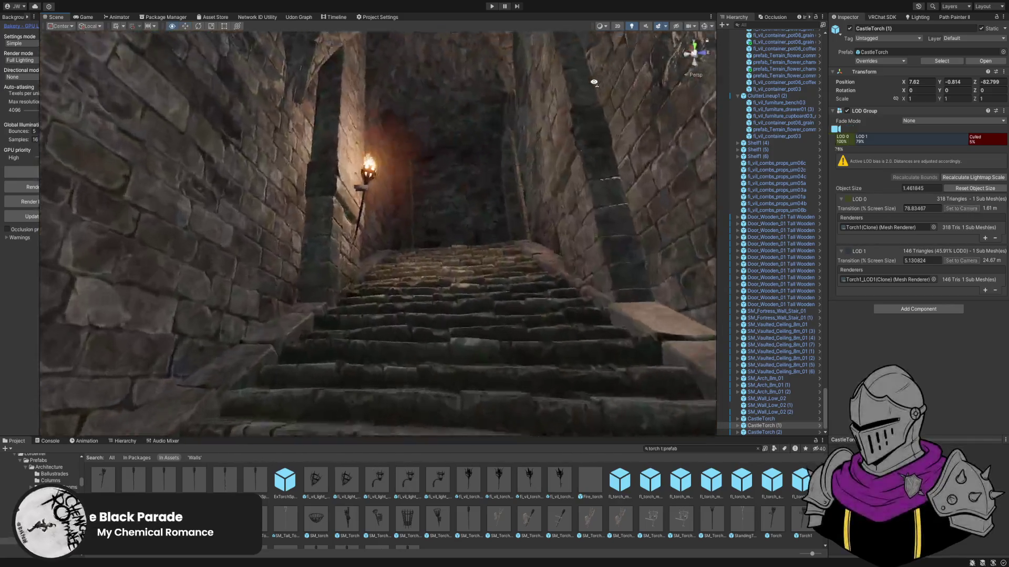
{"action": "mouse_move", "coordinate": [593, 82]}
{"action": "left_mouse_down"}
{"action": "mouse_move", "coordinate": [597, 148]}
{"action": "mouse_move", "coordinate": [540, 151]}
{"action": "mouse_move", "coordinate": [426, 213]}
{"action": "mouse_move", "coordinate": [419, 236]}
{"action": "mouse_move", "coordinate": [315, 281]}
{"action": "mouse_move", "coordinate": [326, 315]}
{"action": "mouse_move", "coordinate": [394, 282]}
{"action": "left_mouse_up"}
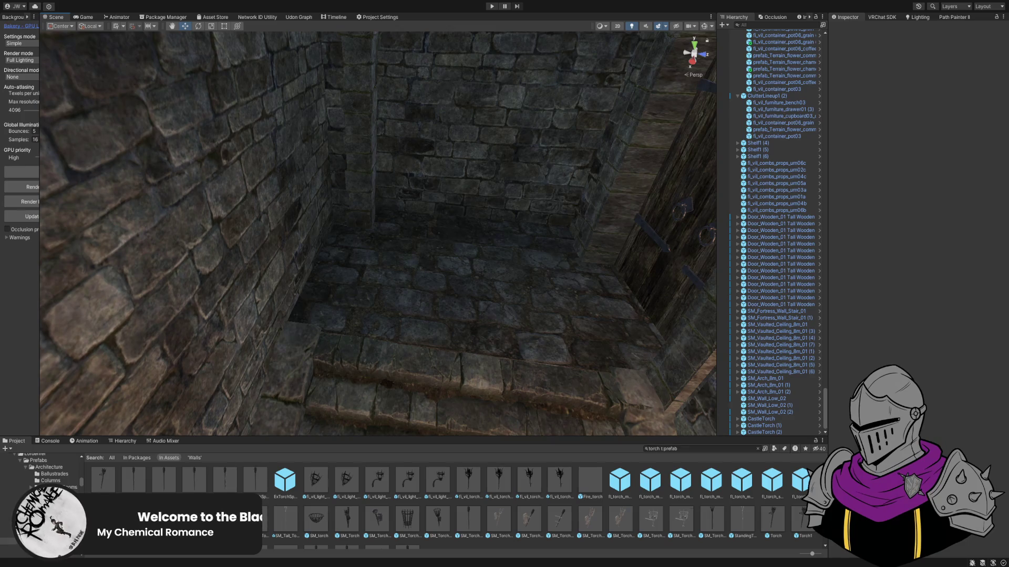
Duplicate a candelabra beside the rug and slide the copy into the corridor wall corner.
{"action": "mouse_move", "coordinate": [399, 294]}
{"action": "left_mouse_down"}
{"action": "mouse_move", "coordinate": [484, 293]}
{"action": "mouse_move", "coordinate": [444, 245]}
{"action": "mouse_move", "coordinate": [263, 223]}
{"action": "mouse_move", "coordinate": [357, 229]}
{"action": "mouse_move", "coordinate": [506, 179]}
{"action": "mouse_move", "coordinate": [326, 236]}
{"action": "mouse_move", "coordinate": [253, 288]}
{"action": "left_mouse_up"}
{"action": "left_click", "coordinate": [391, 215]}
{"action": "key", "text": "ctrl+d"}
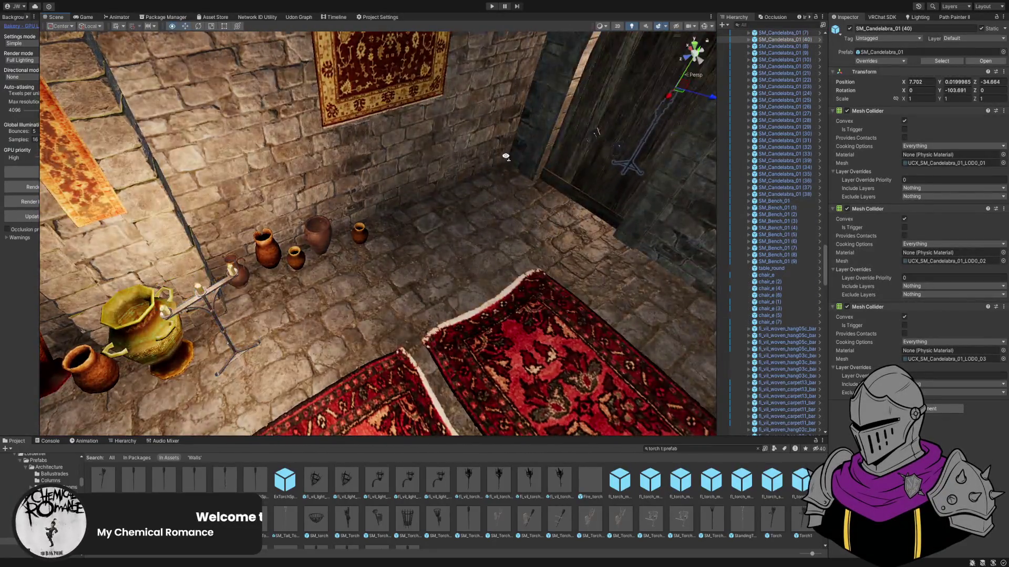
{"action": "left_click_drag", "start_coordinate": [187, 278], "coordinate": [505, 202]}
{"action": "mouse_move", "coordinate": [399, 265]}
{"action": "left_mouse_down"}
{"action": "mouse_move", "coordinate": [450, 180]}
{"action": "mouse_move", "coordinate": [403, 189]}
{"action": "left_mouse_up"}
{"action": "key", "text": "e"}
{"action": "key", "text": "w"}
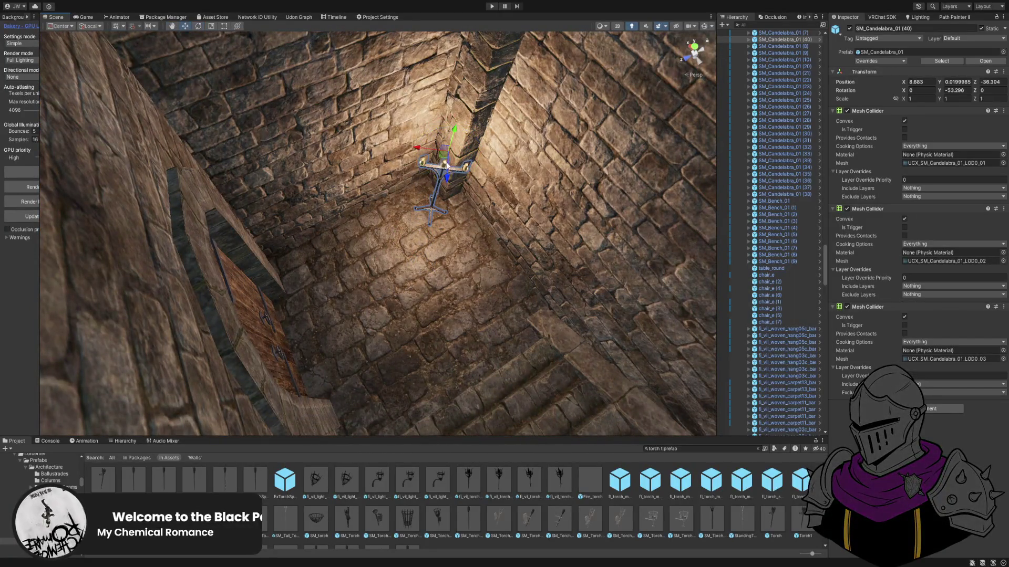
{"action": "left_click_drag", "start_coordinate": [443, 157], "coordinate": [438, 141]}
Fly to the stairs, frame the candelabra by the doorway, and maximize the Scene view.
{"action": "mouse_move", "coordinate": [380, 171]}
{"action": "left_mouse_down"}
{"action": "mouse_move", "coordinate": [399, 262]}
{"action": "mouse_move", "coordinate": [526, 180]}
{"action": "mouse_move", "coordinate": [516, 175]}
{"action": "mouse_move", "coordinate": [548, 196]}
{"action": "mouse_move", "coordinate": [616, 210]}
{"action": "mouse_move", "coordinate": [225, 305]}
{"action": "mouse_move", "coordinate": [200, 239]}
{"action": "mouse_move", "coordinate": [217, 241]}
{"action": "left_mouse_up"}
{"action": "left_click", "coordinate": [616, 210]}
{"action": "key", "text": "f"}
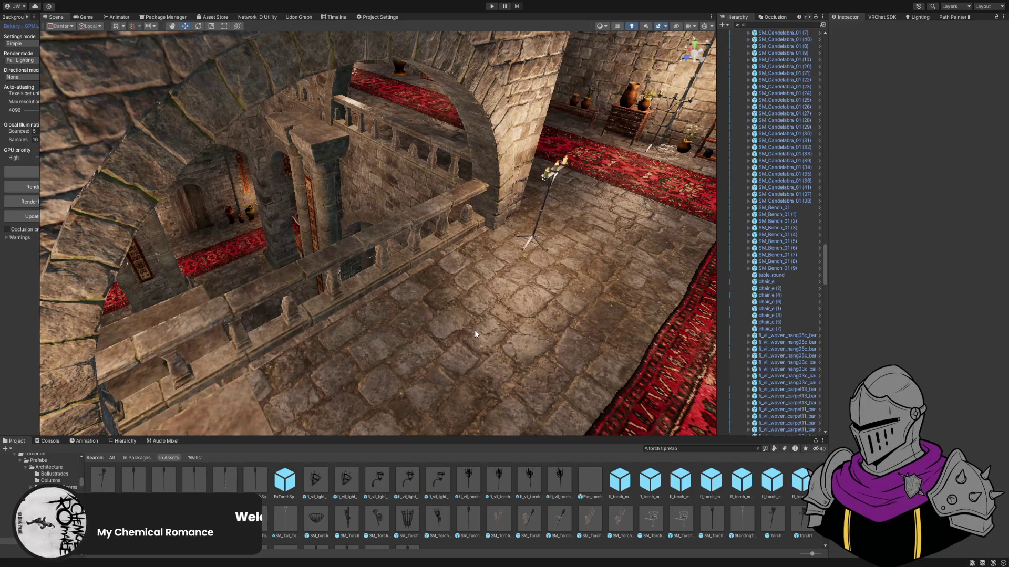
{"action": "mouse_move", "coordinate": [476, 329]}
{"action": "left_mouse_down"}
{"action": "mouse_move", "coordinate": [426, 220]}
{"action": "mouse_move", "coordinate": [463, 258]}
{"action": "mouse_move", "coordinate": [548, 300]}
{"action": "mouse_move", "coordinate": [538, 331]}
{"action": "mouse_move", "coordinate": [482, 342]}
{"action": "mouse_move", "coordinate": [354, 279]}
{"action": "mouse_move", "coordinate": [349, 215]}
{"action": "mouse_move", "coordinate": [340, 270]}
{"action": "mouse_move", "coordinate": [301, 299]}
{"action": "mouse_move", "coordinate": [440, 342]}
{"action": "mouse_move", "coordinate": [496, 300]}
{"action": "mouse_move", "coordinate": [404, 276]}
{"action": "mouse_move", "coordinate": [414, 245]}
{"action": "mouse_move", "coordinate": [400, 233]}
{"action": "mouse_move", "coordinate": [383, 261]}
{"action": "mouse_move", "coordinate": [326, 277]}
{"action": "mouse_move", "coordinate": [467, 312]}
{"action": "mouse_move", "coordinate": [457, 283]}
{"action": "left_mouse_up"}
{"action": "key", "text": "shift+space"}
{"action": "key", "text": "shift+space"}
Turn the dark hang05c banner to Y -90 and slide it flush against the wall.
{"action": "left_click", "coordinate": [404, 276]}
{"action": "left_click", "coordinate": [883, 51]}
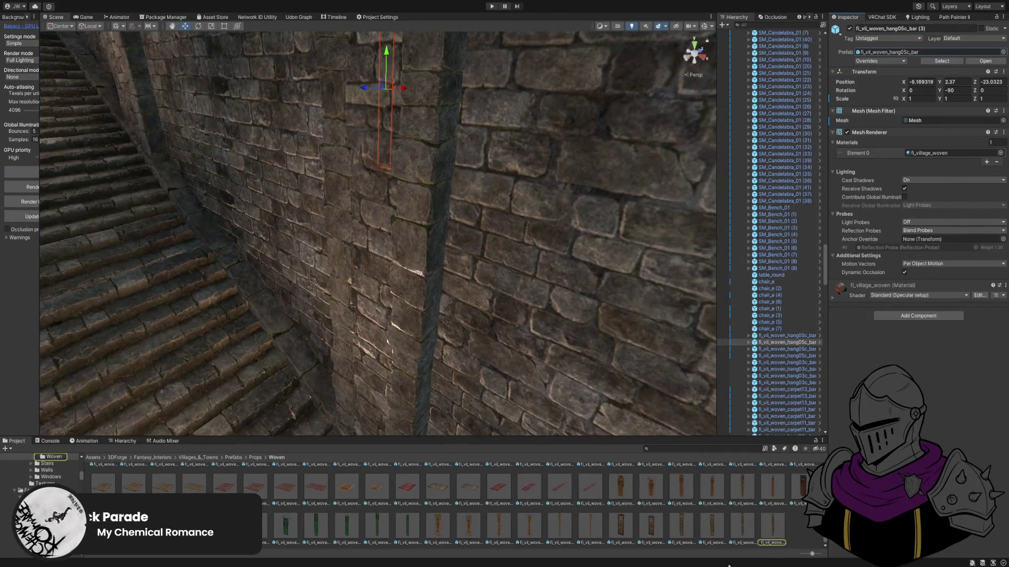
{"action": "left_click", "coordinate": [401, 353]}
{"action": "left_click_drag", "start_coordinate": [400, 258], "coordinate": [395, 341]}
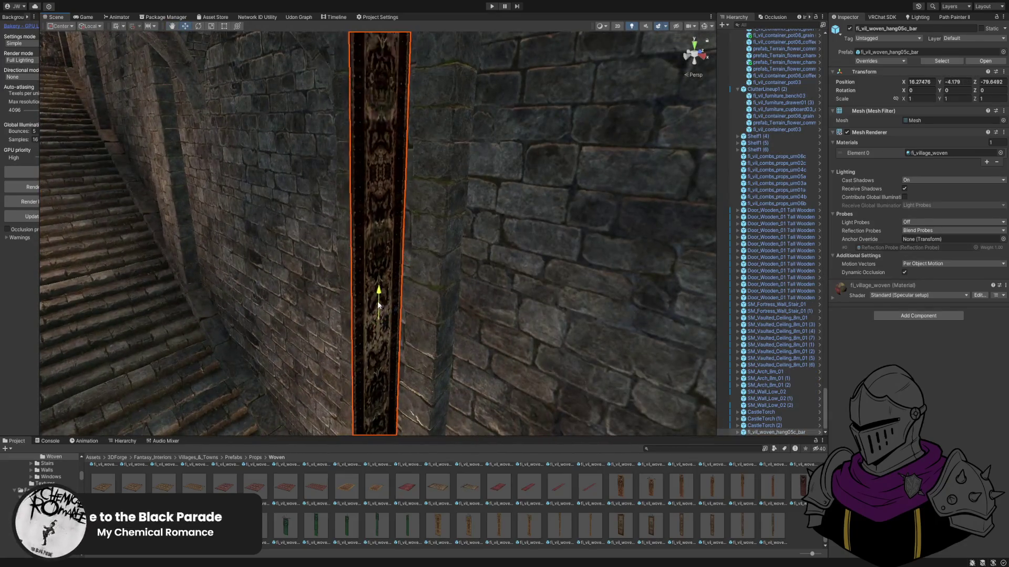
{"action": "left_click_drag", "start_coordinate": [474, 401], "coordinate": [482, 402]}
{"action": "key", "text": "w"}
{"action": "key", "text": "f"}
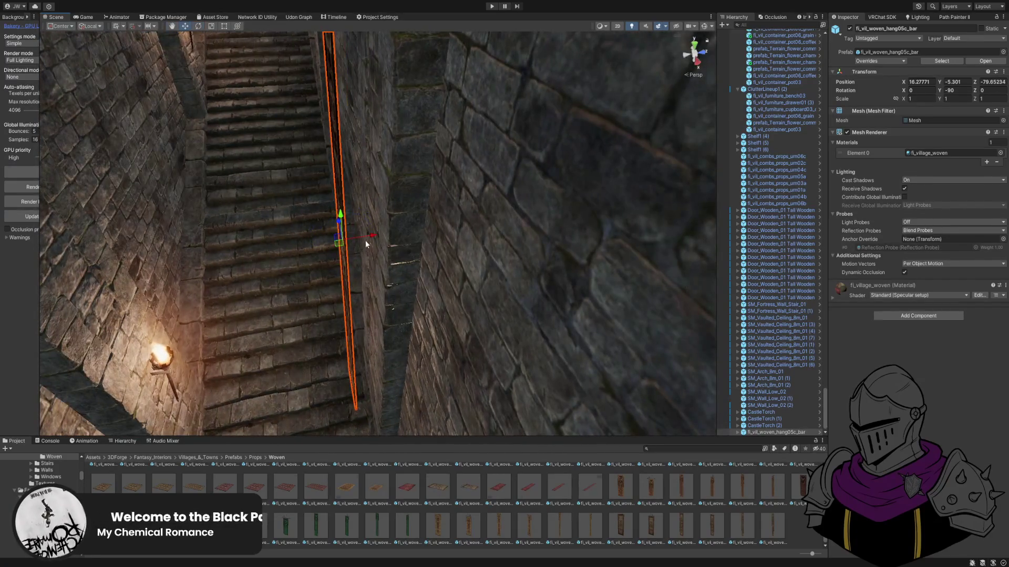
{"action": "left_click_drag", "start_coordinate": [405, 232], "coordinate": [572, 246]}
{"action": "mouse_move", "coordinate": [373, 261]}
{"action": "left_mouse_down"}
{"action": "mouse_move", "coordinate": [337, 232]}
{"action": "mouse_move", "coordinate": [333, 259]}
{"action": "mouse_move", "coordinate": [486, 256]}
{"action": "mouse_move", "coordinate": [361, 232]}
{"action": "mouse_move", "coordinate": [369, 168]}
{"action": "left_mouse_up"}
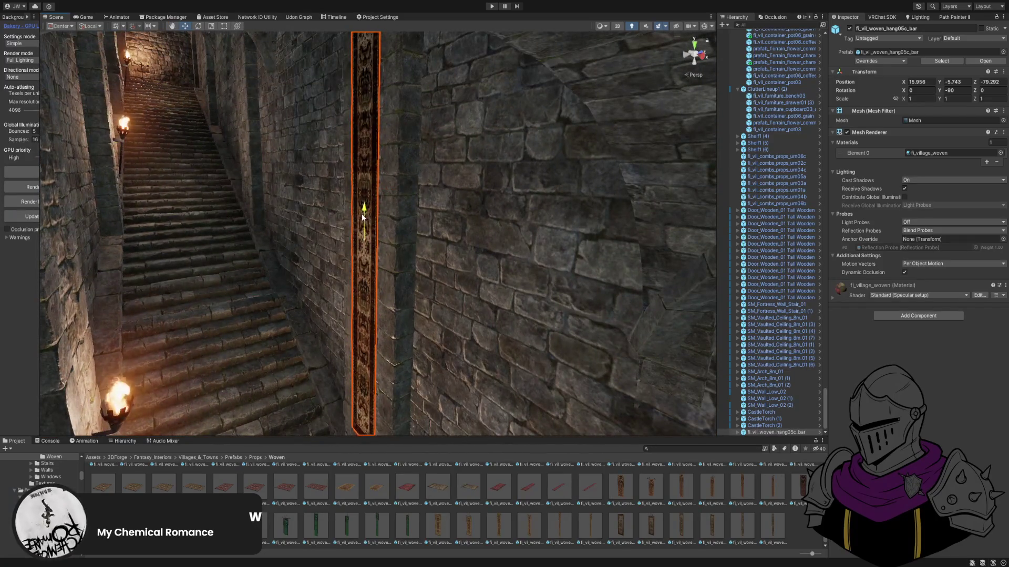
{"action": "mouse_move", "coordinate": [364, 243]}
{"action": "left_mouse_down"}
{"action": "mouse_move", "coordinate": [373, 196]}
{"action": "mouse_move", "coordinate": [349, 306]}
{"action": "mouse_move", "coordinate": [359, 197]}
{"action": "mouse_move", "coordinate": [359, 217]}
{"action": "mouse_move", "coordinate": [430, 254]}
{"action": "mouse_move", "coordinate": [438, 276]}
{"action": "mouse_move", "coordinate": [423, 297]}
{"action": "left_mouse_up"}
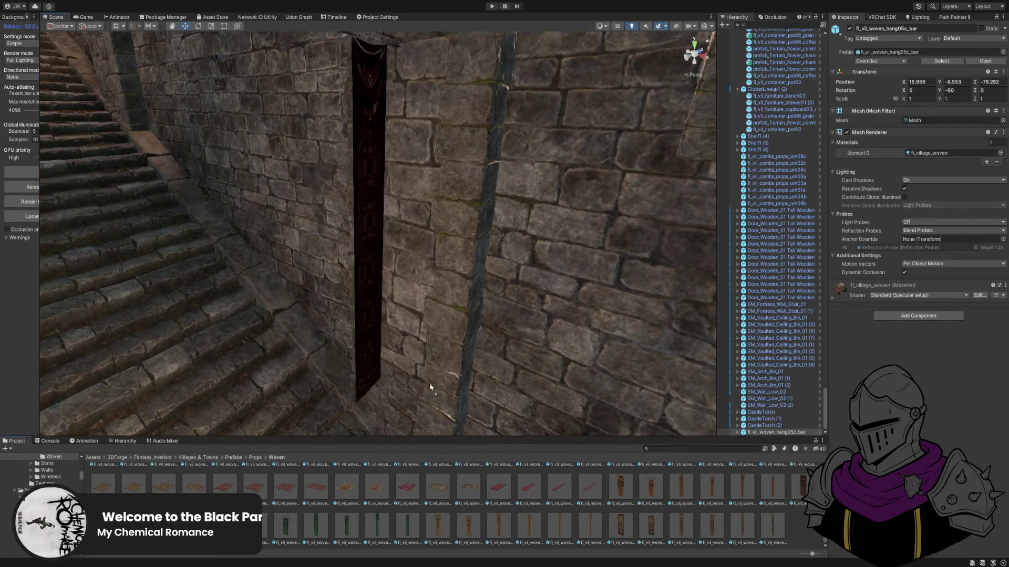
Place the red hang02c banner at Y -90, move it against the wall and lower it.
{"action": "left_click_drag", "start_coordinate": [426, 399], "coordinate": [426, 398]}
{"action": "mouse_move", "coordinate": [426, 399]}
{"action": "left_mouse_down", "text": "alt"}
{"action": "mouse_move", "coordinate": [471, 257]}
{"action": "mouse_move", "coordinate": [452, 284]}
{"action": "mouse_move", "coordinate": [450, 412]}
{"action": "mouse_move", "coordinate": [490, 361]}
{"action": "left_mouse_up", "text": "alt"}
{"action": "key", "text": "ctrl+z"}
{"action": "key", "text": "w"}
{"action": "scroll", "coordinate": [457, 254], "scroll_direction": "up", "scroll_amount": 5}
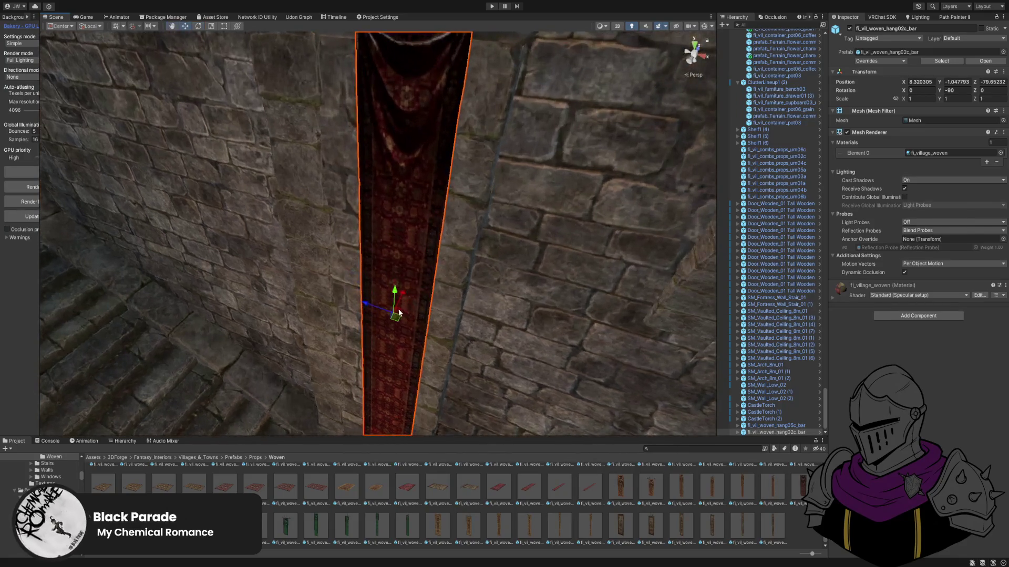
{"action": "mouse_move", "coordinate": [395, 319]}
{"action": "left_mouse_down"}
{"action": "mouse_move", "coordinate": [374, 239]}
{"action": "mouse_move", "coordinate": [361, 260]}
{"action": "mouse_move", "coordinate": [421, 227]}
{"action": "mouse_move", "coordinate": [403, 218]}
{"action": "mouse_move", "coordinate": [366, 229]}
{"action": "mouse_move", "coordinate": [385, 233]}
{"action": "mouse_move", "coordinate": [403, 220]}
{"action": "mouse_move", "coordinate": [383, 223]}
{"action": "mouse_move", "coordinate": [361, 207]}
{"action": "left_mouse_up"}
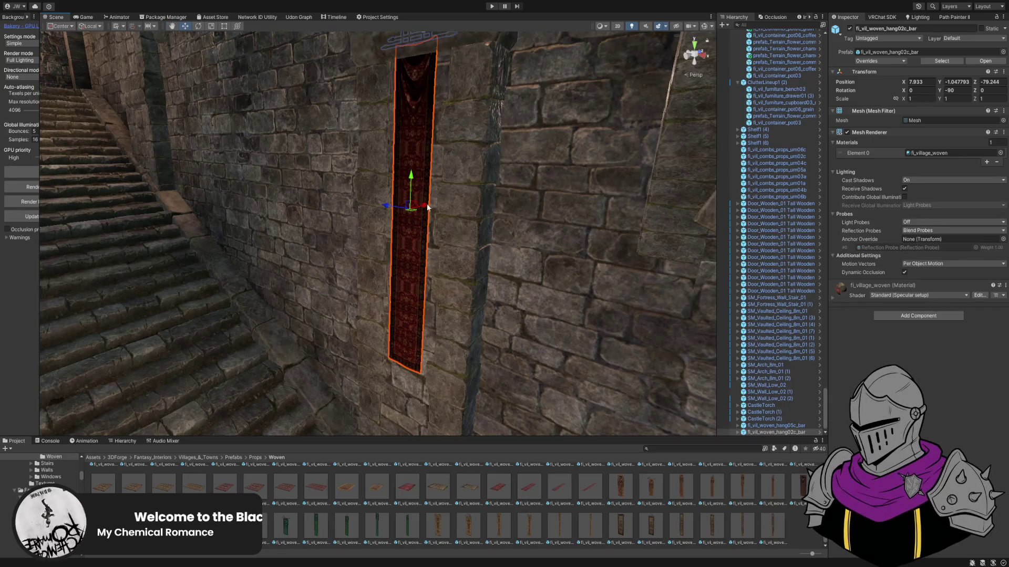
{"action": "left_click_drag", "start_coordinate": [405, 261], "coordinate": [405, 292]}
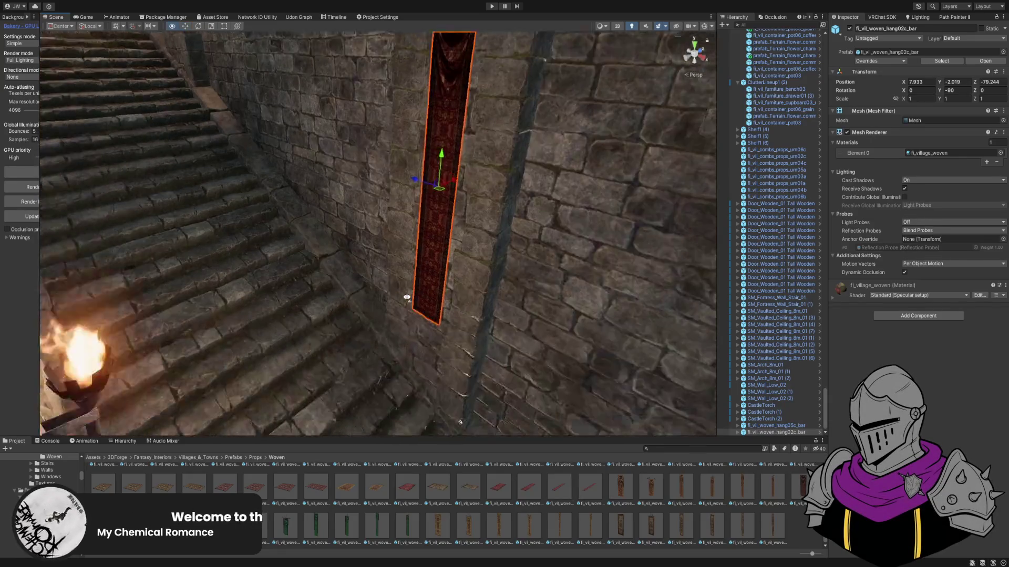
{"action": "mouse_move", "coordinate": [439, 121]}
{"action": "left_mouse_down"}
{"action": "mouse_move", "coordinate": [428, 181]}
{"action": "mouse_move", "coordinate": [457, 210]}
{"action": "left_mouse_up"}
Delete the extra banner dragged in left of the red one.
{"action": "mouse_move", "coordinate": [651, 486]}
{"action": "left_mouse_down"}
{"action": "mouse_move", "coordinate": [333, 315]}
{"action": "mouse_move", "coordinate": [331, 371]}
{"action": "left_mouse_up"}
{"action": "key", "text": "Delete"}
{"action": "mouse_move", "coordinate": [462, 200]}
{"action": "left_mouse_down"}
{"action": "mouse_move", "coordinate": [443, 272]}
{"action": "mouse_move", "coordinate": [493, 281]}
{"action": "mouse_move", "coordinate": [618, 357]}
{"action": "mouse_move", "coordinate": [428, 233]}
{"action": "mouse_move", "coordinate": [483, 173]}
{"action": "mouse_move", "coordinate": [459, 306]}
{"action": "mouse_move", "coordinate": [706, 414]}
{"action": "left_mouse_up"}
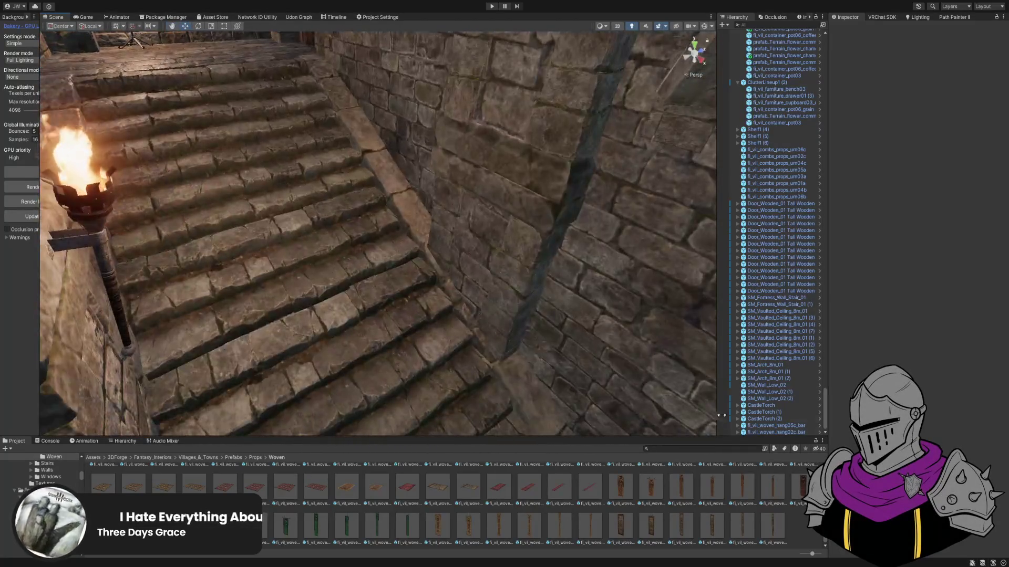
Place the hang01c_bar banner near the stairs, rotate it to Y 90, and push it flat against the wall.
{"action": "mouse_move", "coordinate": [778, 493]}
{"action": "left_mouse_down"}
{"action": "mouse_move", "coordinate": [373, 283]}
{"action": "mouse_move", "coordinate": [481, 362]}
{"action": "mouse_move", "coordinate": [473, 363]}
{"action": "left_mouse_up"}
{"action": "key", "text": "f"}
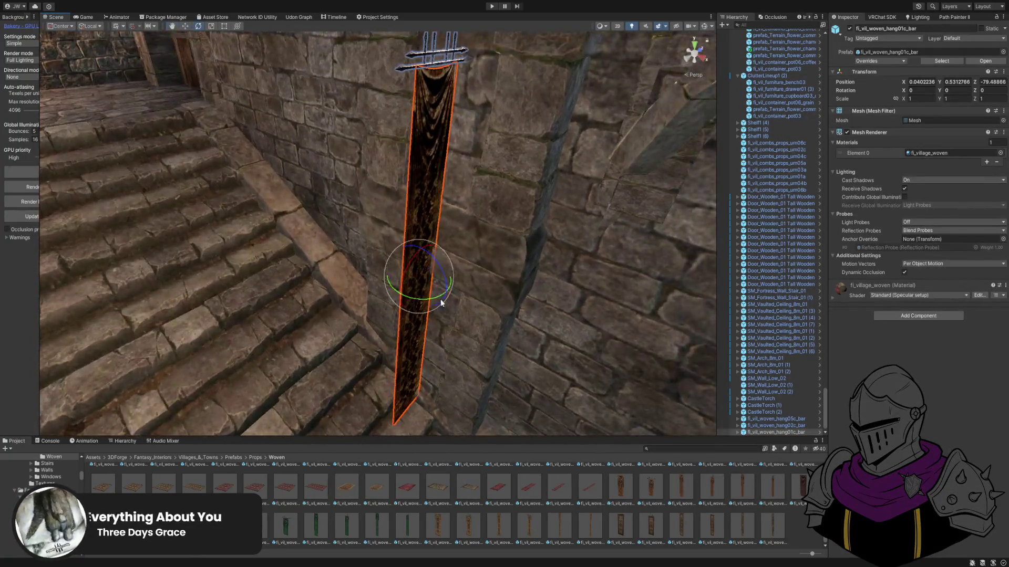
{"action": "left_click_drag", "start_coordinate": [430, 302], "coordinate": [347, 305]}
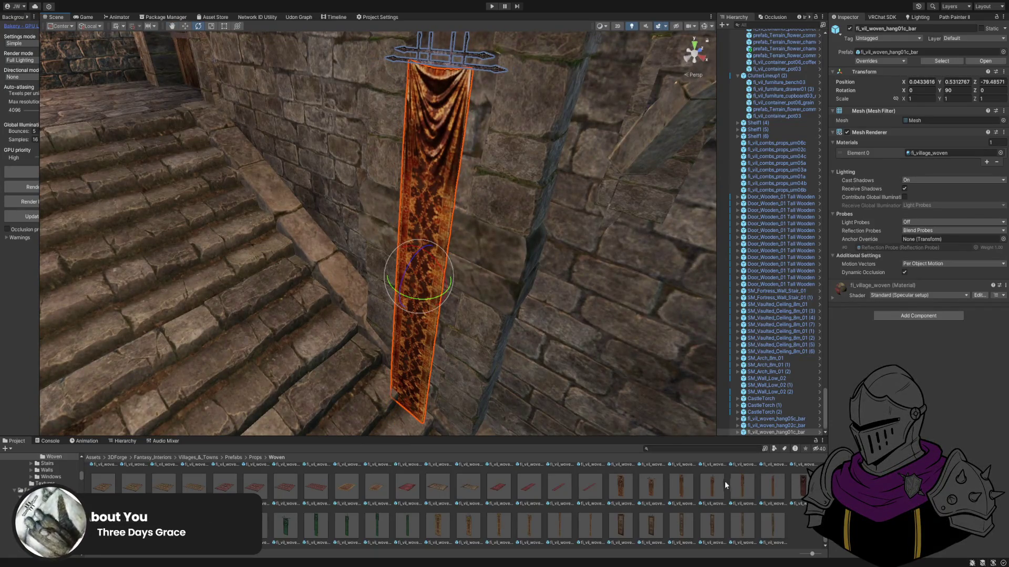
{"action": "scroll", "coordinate": [379, 297], "scroll_direction": "up", "scroll_amount": 2}
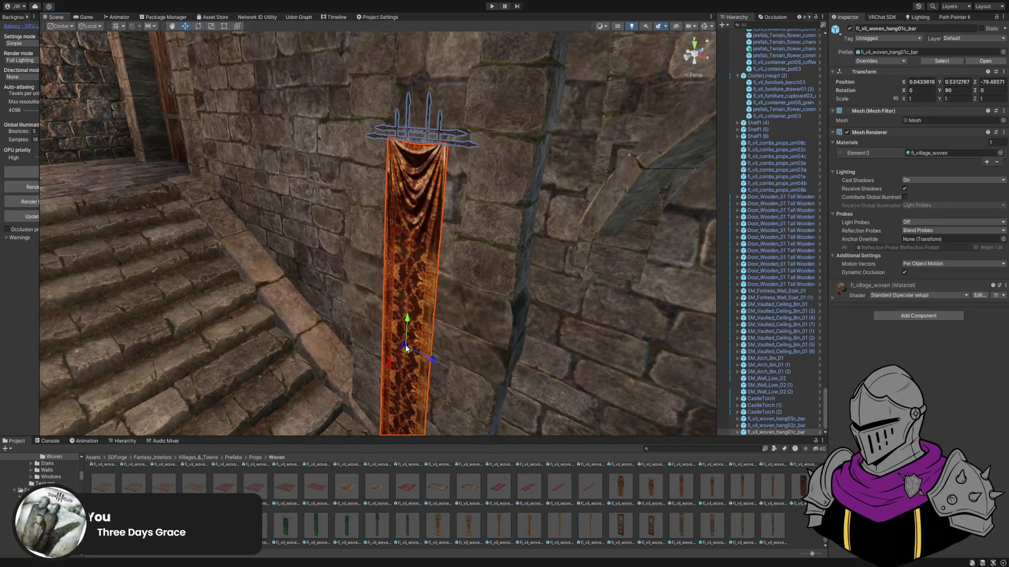
{"action": "mouse_move", "coordinate": [412, 354]}
{"action": "left_mouse_down"}
{"action": "mouse_move", "coordinate": [427, 324]}
{"action": "mouse_move", "coordinate": [416, 334]}
{"action": "left_mouse_up"}
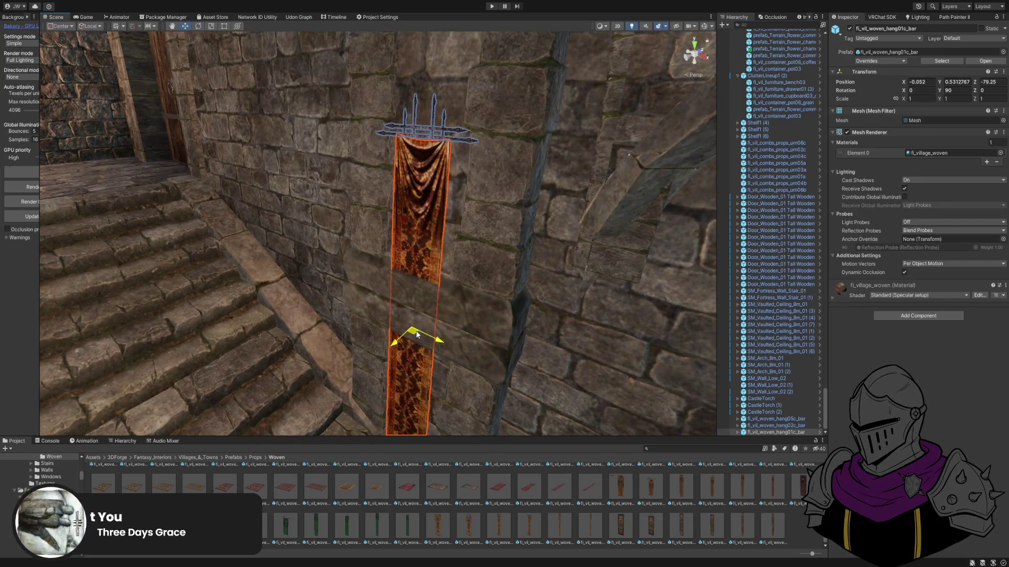
{"action": "scroll", "coordinate": [414, 338], "scroll_direction": "down", "scroll_amount": 5}
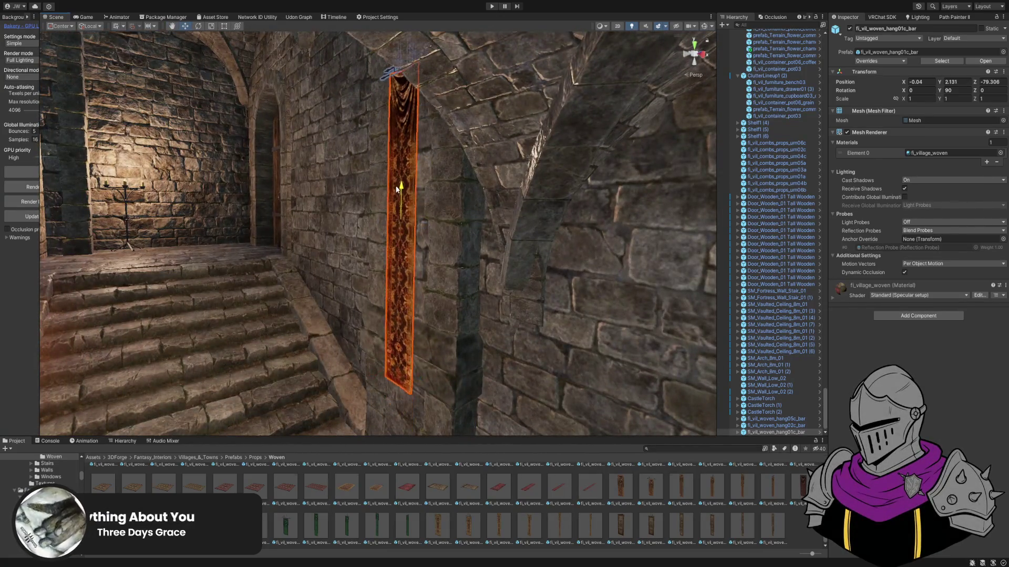
{"action": "mouse_move", "coordinate": [380, 221]}
{"action": "left_mouse_down"}
{"action": "mouse_move", "coordinate": [412, 218]}
{"action": "mouse_move", "coordinate": [371, 203]}
{"action": "mouse_move", "coordinate": [609, 231]}
{"action": "mouse_move", "coordinate": [597, 288]}
{"action": "mouse_move", "coordinate": [627, 289]}
{"action": "mouse_move", "coordinate": [553, 262]}
{"action": "mouse_move", "coordinate": [348, 309]}
{"action": "left_mouse_up"}
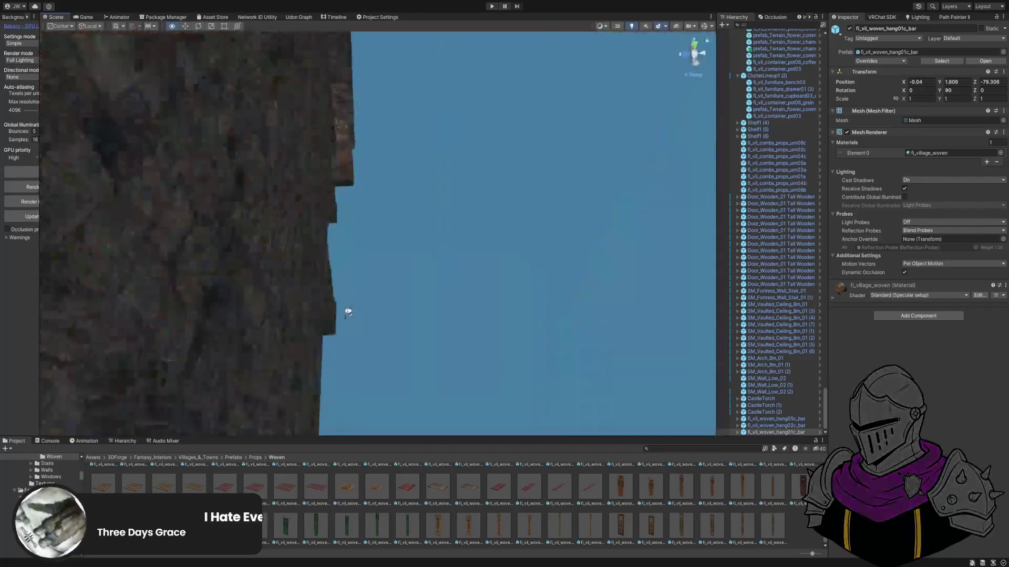
{"action": "left_click", "coordinate": [502, 315]}
{"action": "mouse_move", "coordinate": [502, 315]}
{"action": "left_mouse_down"}
{"action": "mouse_move", "coordinate": [434, 286]}
{"action": "mouse_move", "coordinate": [424, 239]}
{"action": "mouse_move", "coordinate": [507, 264]}
{"action": "mouse_move", "coordinate": [447, 221]}
{"action": "mouse_move", "coordinate": [241, 166]}
{"action": "mouse_move", "coordinate": [397, 193]}
{"action": "mouse_move", "coordinate": [420, 228]}
{"action": "mouse_move", "coordinate": [488, 247]}
{"action": "mouse_move", "coordinate": [478, 291]}
{"action": "mouse_move", "coordinate": [538, 285]}
{"action": "mouse_move", "coordinate": [430, 254]}
{"action": "mouse_move", "coordinate": [342, 318]}
{"action": "left_mouse_up"}
Delete the unwanted banner by the stairs and remove a trial green banner.
{"action": "left_click", "coordinate": [482, 255]}
{"action": "left_click", "coordinate": [479, 293]}
{"action": "left_click", "coordinate": [429, 254]}
{"action": "key", "text": "Delete"}
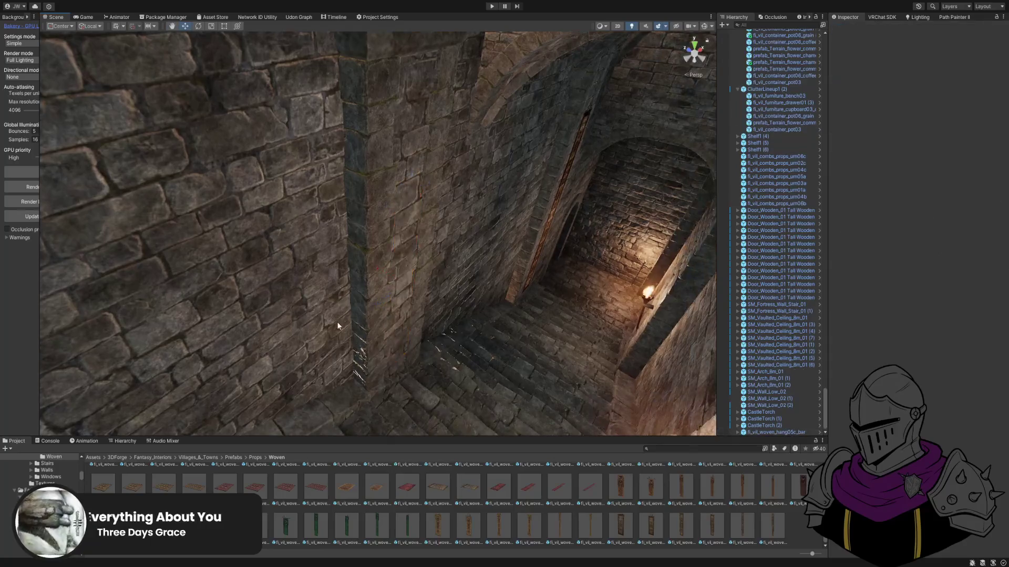
{"action": "mouse_move", "coordinate": [409, 508]}
{"action": "left_mouse_down"}
{"action": "mouse_move", "coordinate": [407, 307]}
{"action": "mouse_move", "coordinate": [413, 332]}
{"action": "left_mouse_up"}
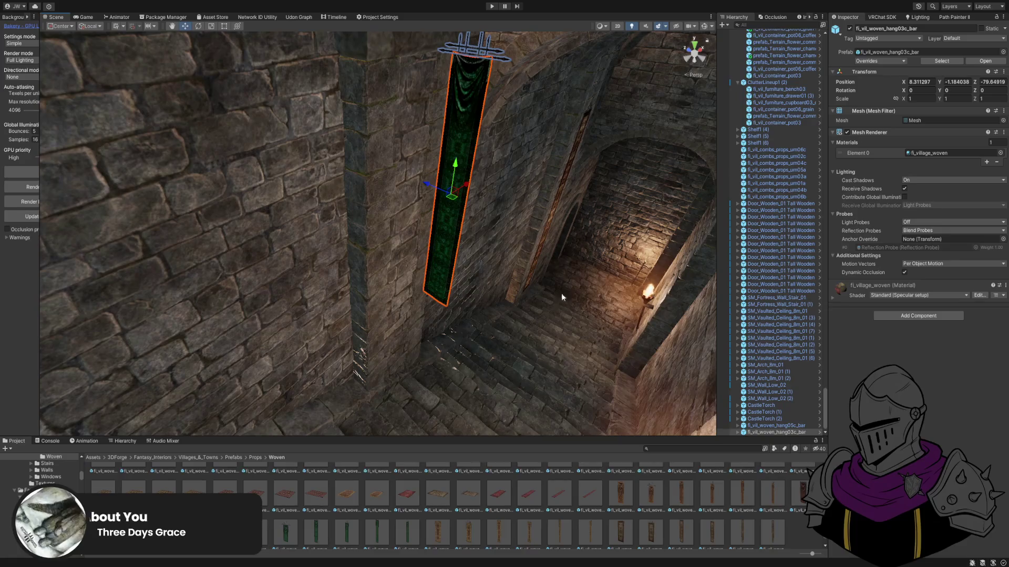
{"action": "key", "text": "Delete"}
Check the column and banner bar by the passage, look up the stairs, and maximize the Scene view.
{"action": "left_click", "coordinate": [584, 126]}
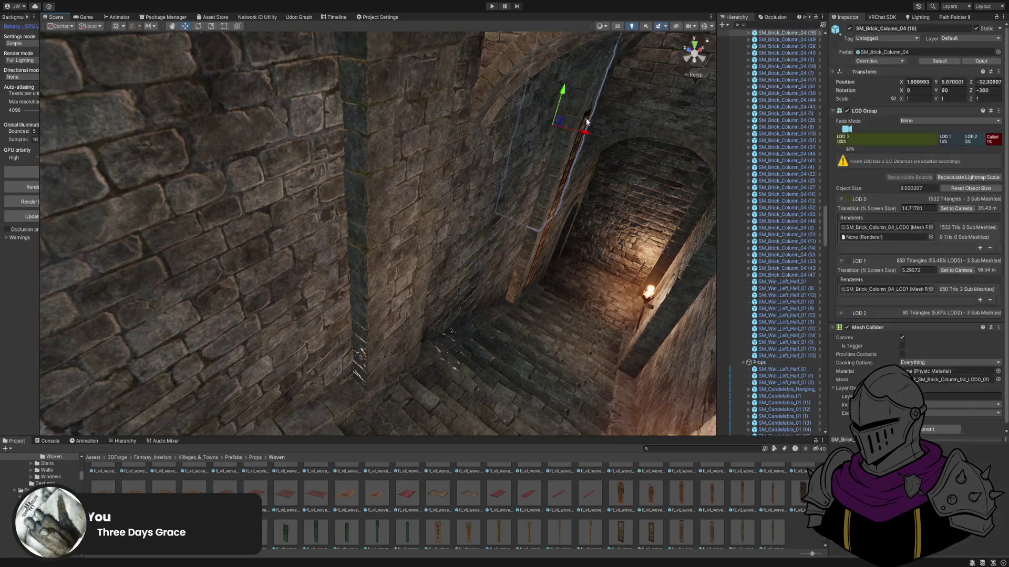
{"action": "left_click", "coordinate": [586, 121]}
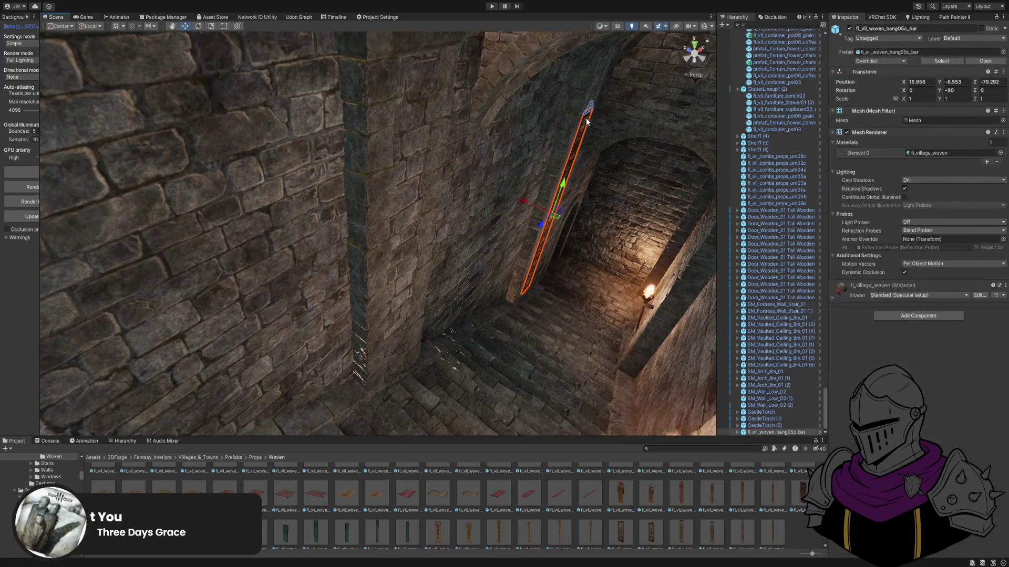
{"action": "left_click_drag", "start_coordinate": [586, 126], "coordinate": [456, 286]}
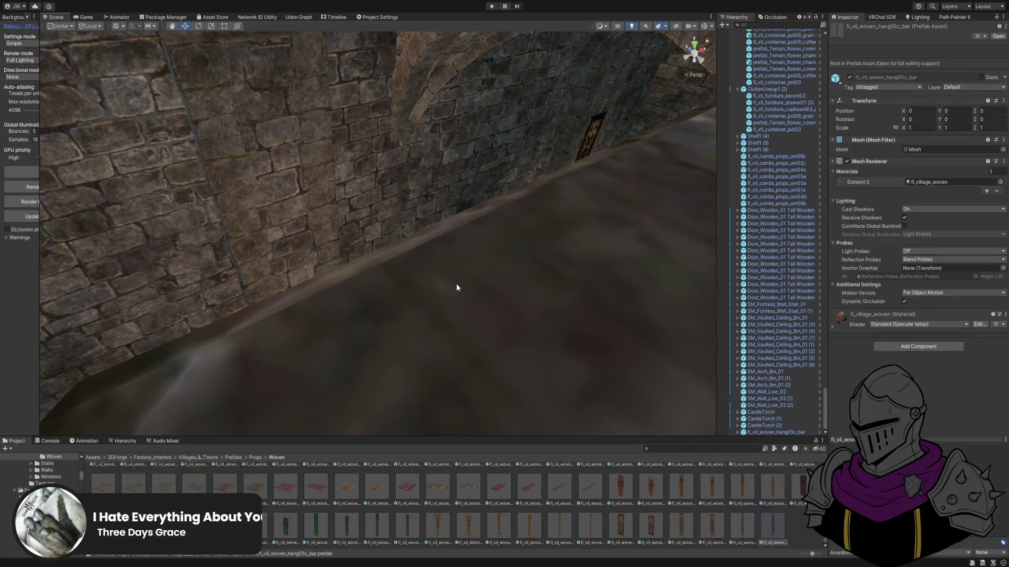
{"action": "key", "text": "ctrl+z"}
{"action": "key", "text": "ctrl+z"}
{"action": "key", "text": "ctrl+z"}
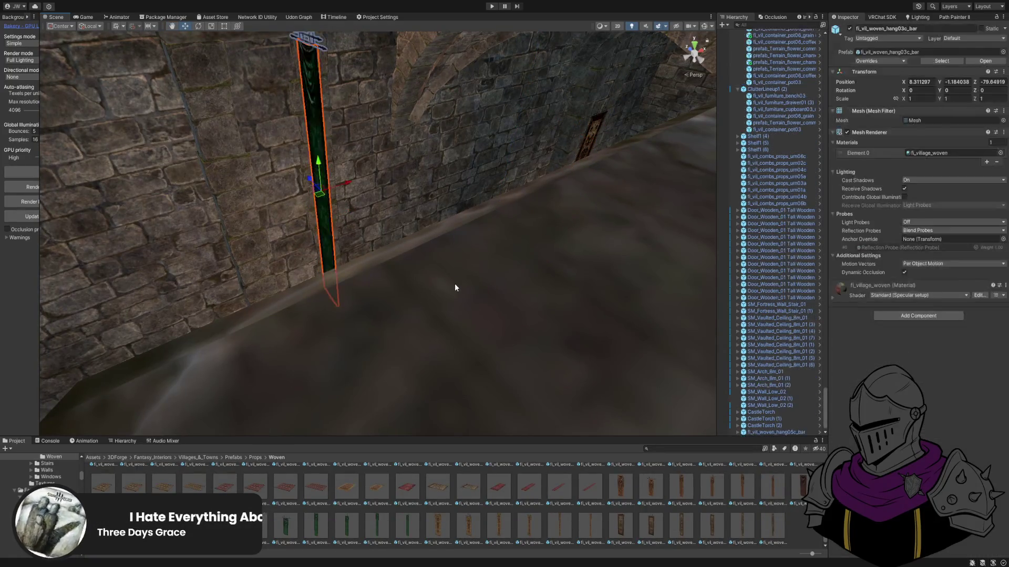
{"action": "mouse_move", "coordinate": [455, 285]}
{"action": "left_mouse_down"}
{"action": "mouse_move", "coordinate": [356, 273]}
{"action": "mouse_move", "coordinate": [368, 278]}
{"action": "mouse_move", "coordinate": [387, 279]}
{"action": "mouse_move", "coordinate": [336, 259]}
{"action": "left_mouse_up"}
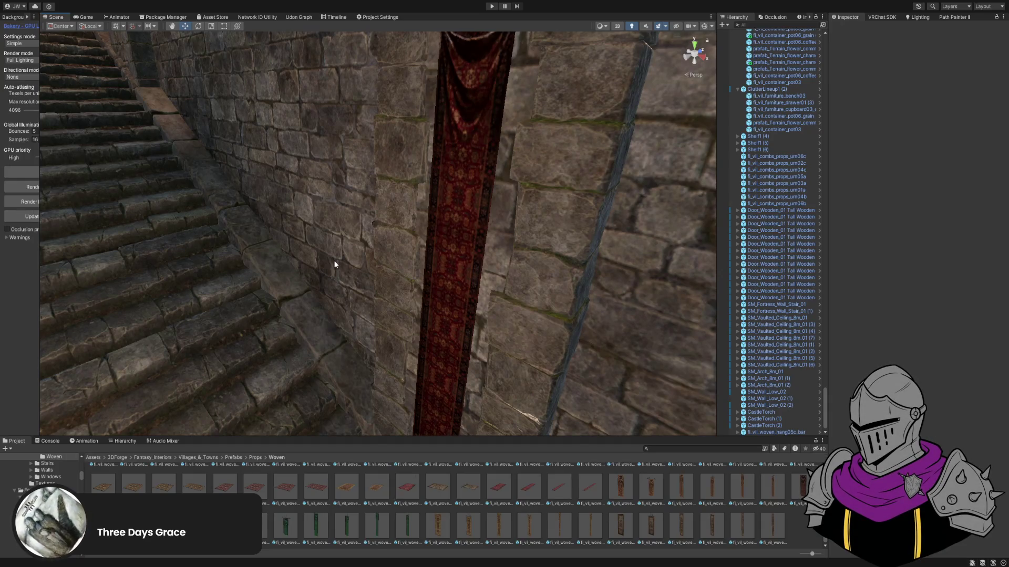
{"action": "mouse_move", "coordinate": [436, 263]}
{"action": "left_mouse_down"}
{"action": "mouse_move", "coordinate": [348, 193]}
{"action": "mouse_move", "coordinate": [376, 361]}
{"action": "mouse_move", "coordinate": [465, 403]}
{"action": "mouse_move", "coordinate": [565, 387]}
{"action": "mouse_move", "coordinate": [405, 355]}
{"action": "mouse_move", "coordinate": [440, 408]}
{"action": "mouse_move", "coordinate": [450, 405]}
{"action": "mouse_move", "coordinate": [426, 403]}
{"action": "left_mouse_up"}
{"action": "key", "text": "shift+space"}
{"action": "key", "text": "shift+space"}
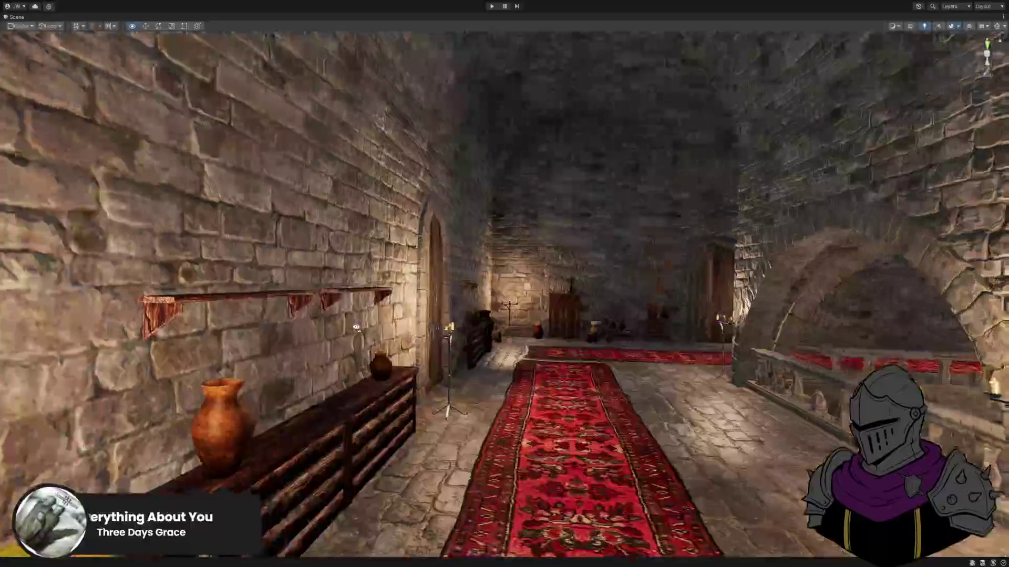
Fly through the carpeted hall toward the far room with its banners, pots and candelabras.
{"action": "mouse_move", "coordinate": [356, 328]}
{"action": "left_mouse_down"}
{"action": "mouse_move", "coordinate": [350, 374]}
{"action": "mouse_move", "coordinate": [630, 342]}
{"action": "mouse_move", "coordinate": [678, 424]}
{"action": "mouse_move", "coordinate": [578, 399]}
{"action": "mouse_move", "coordinate": [535, 356]}
{"action": "mouse_move", "coordinate": [575, 331]}
{"action": "left_mouse_up"}
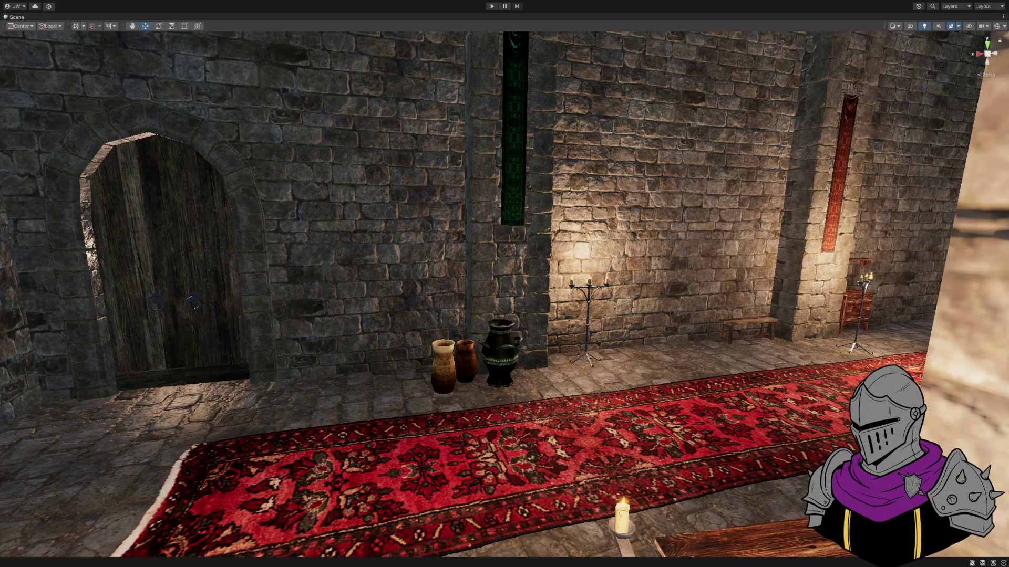
Fly through the corridors, gallery and multi-level hall toward the round table, then restore the layout.
{"action": "key", "text": "w"}
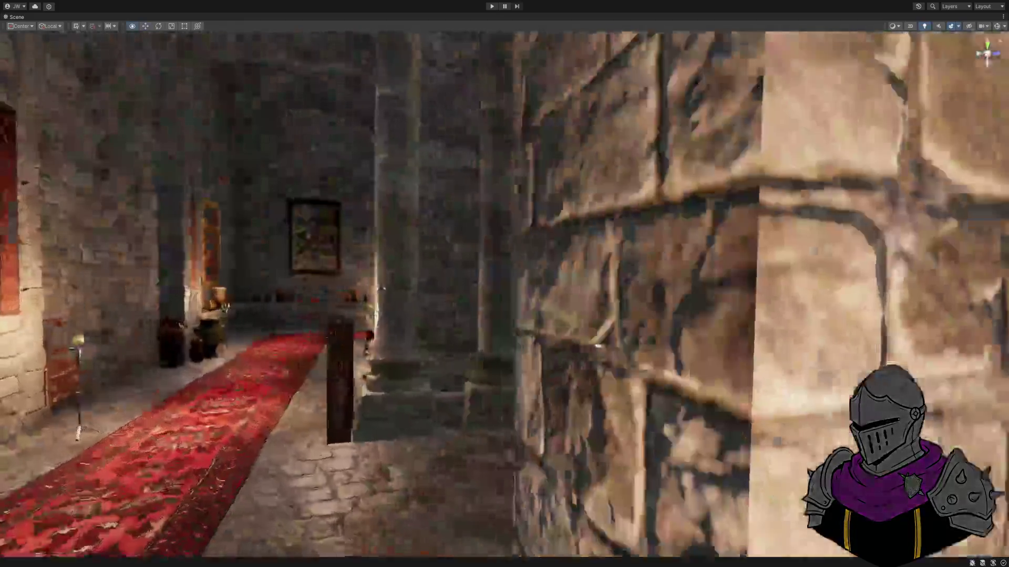
{"action": "key", "text": "w"}
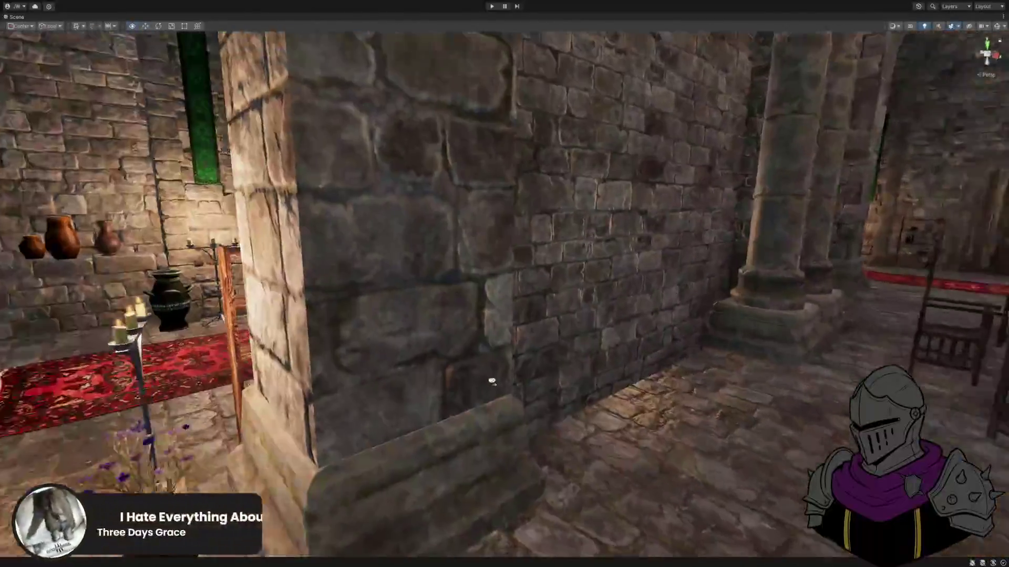
{"action": "key", "text": "w"}
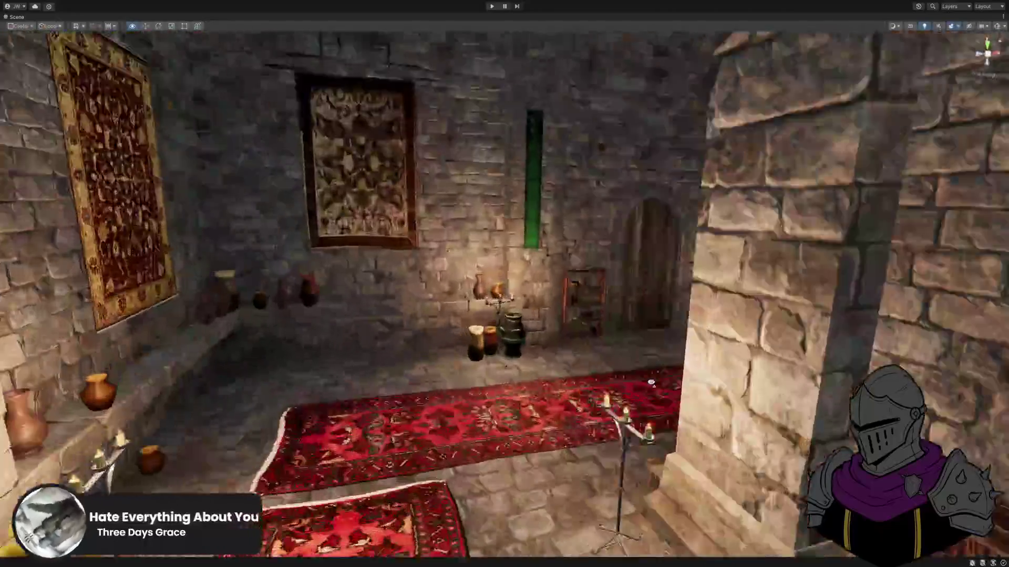
{"action": "key", "text": "w"}
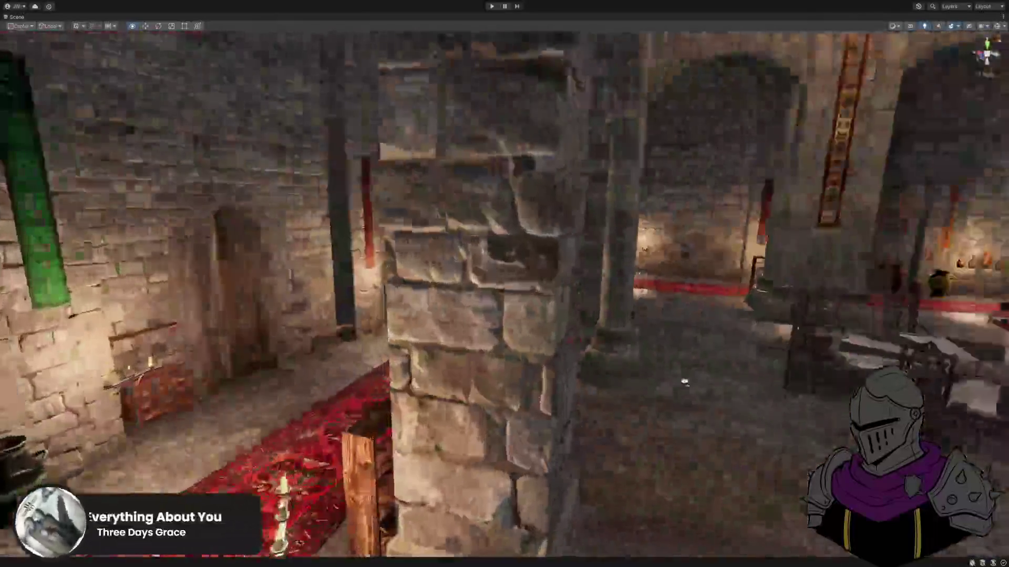
{"action": "key", "text": "w"}
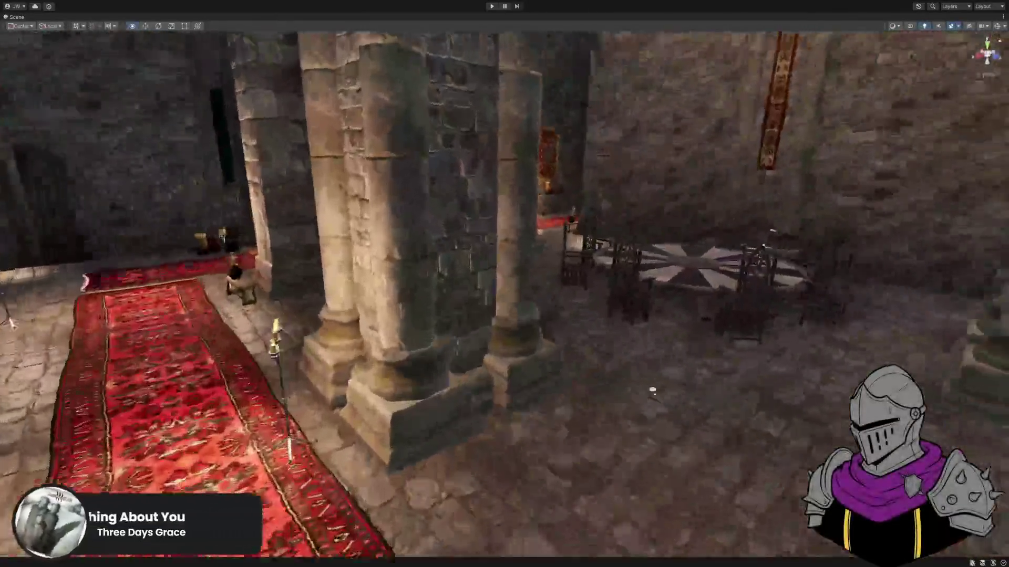
{"action": "key", "text": "w"}
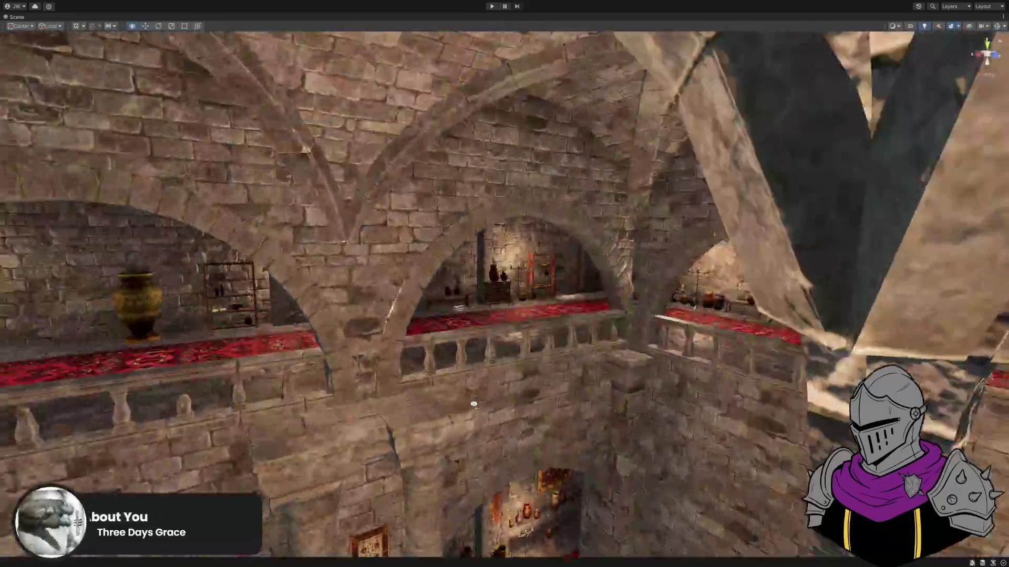
{"action": "key", "text": "w"}
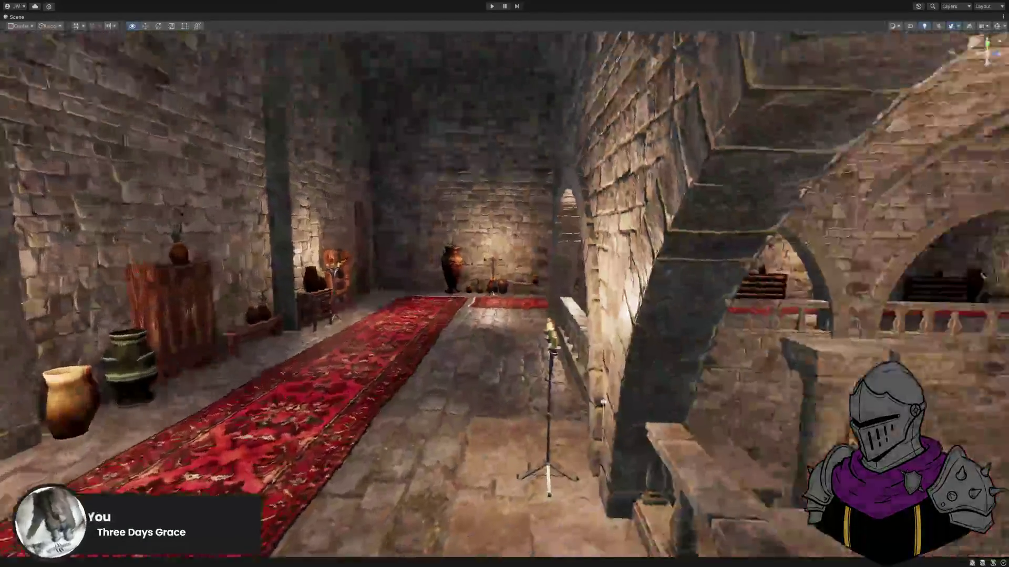
{"action": "key", "text": "w"}
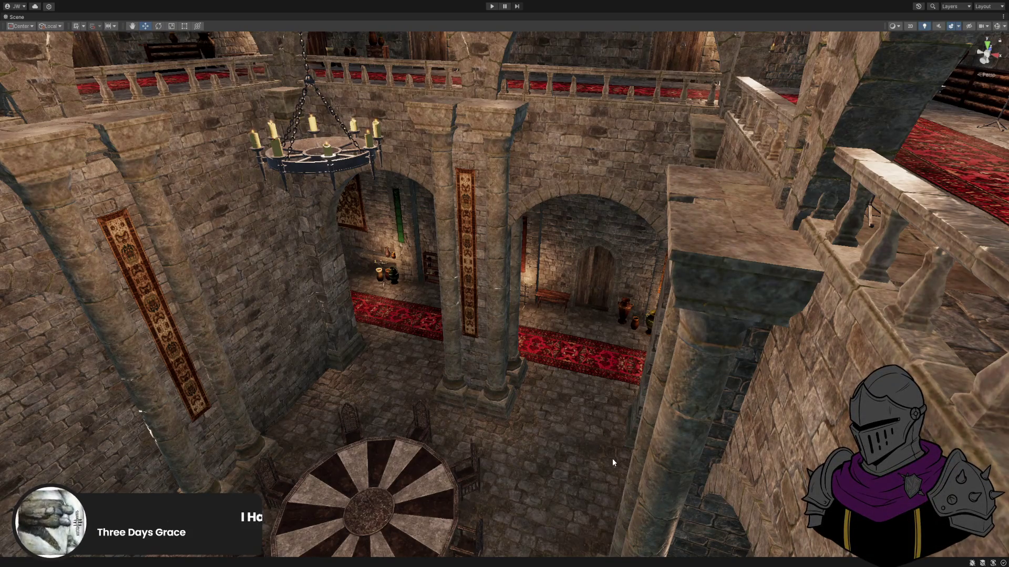
{"action": "mouse_move", "coordinate": [591, 335]}
{"action": "left_mouse_down"}
{"action": "mouse_move", "coordinate": [480, 315]}
{"action": "mouse_move", "coordinate": [478, 371]}
{"action": "mouse_move", "coordinate": [309, 324]}
{"action": "left_mouse_up"}
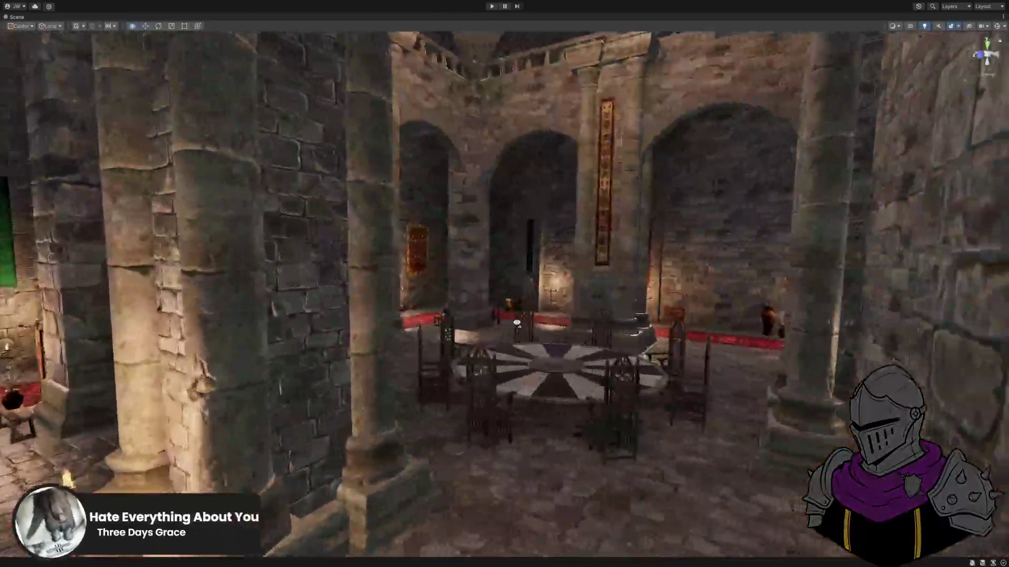
{"action": "key", "text": "shift+space"}
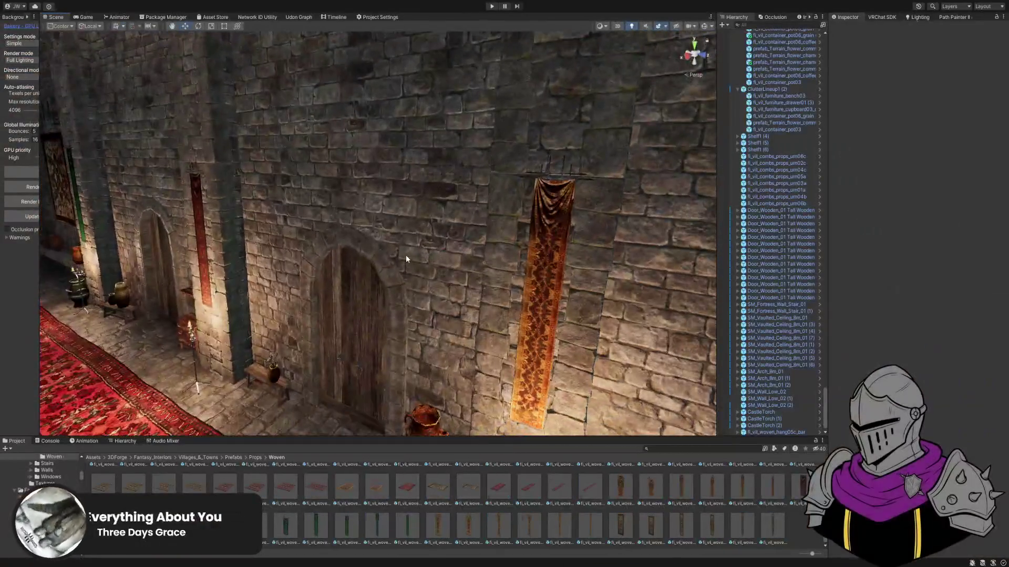
Hide the wall and wooden door in front of the gap to expose the 8m wall section.
{"action": "left_click", "coordinate": [405, 254]}
{"action": "key", "text": "Delete"}
{"action": "left_click", "coordinate": [382, 242]}
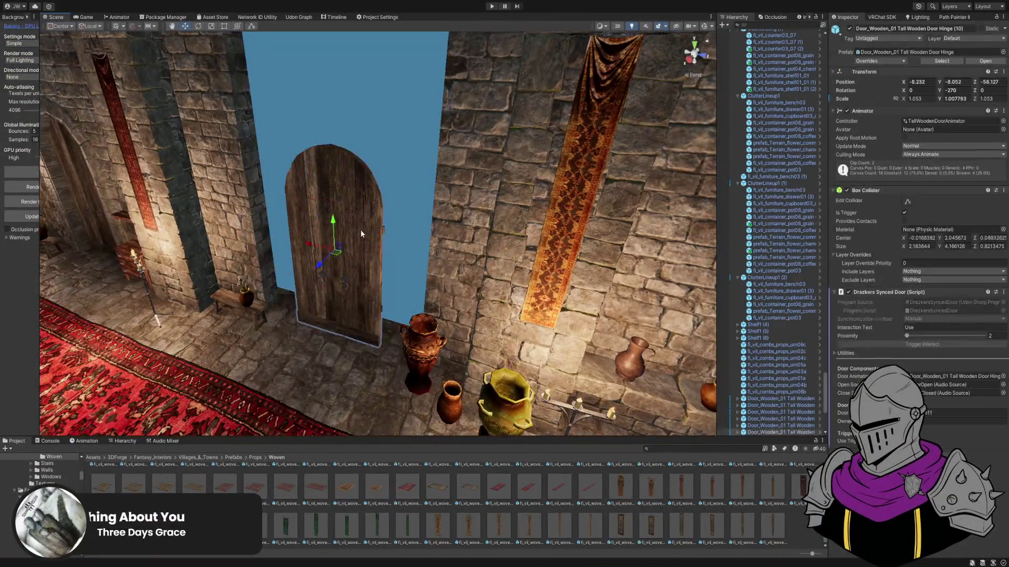
{"action": "key", "text": "Delete"}
{"action": "left_click", "coordinate": [388, 222]}
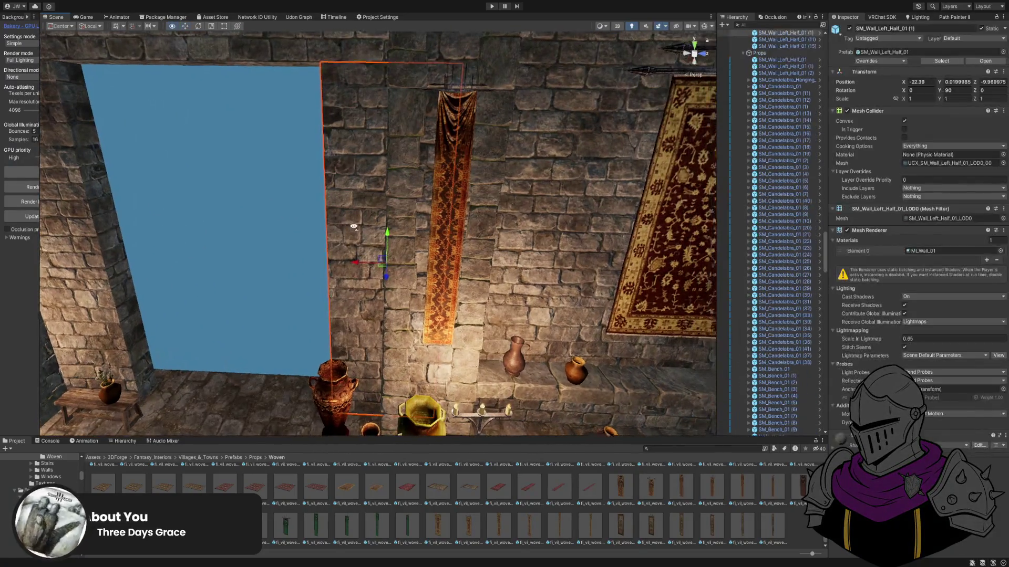
{"action": "mouse_move", "coordinate": [389, 222]}
{"action": "left_mouse_down"}
{"action": "mouse_move", "coordinate": [527, 218]}
{"action": "mouse_move", "coordinate": [487, 242]}
{"action": "left_mouse_up"}
{"action": "mouse_move", "coordinate": [576, 219]}
{"action": "left_mouse_down"}
{"action": "mouse_move", "coordinate": [482, 225]}
{"action": "mouse_move", "coordinate": [412, 207]}
{"action": "mouse_move", "coordinate": [413, 219]}
{"action": "mouse_move", "coordinate": [611, 208]}
{"action": "left_mouse_up"}
Duplicate SM_Wall_8m_01 (8) and shift the copy along Z into the sky-blue gap.
{"action": "left_click", "coordinate": [363, 201]}
{"action": "left_click", "coordinate": [413, 218]}
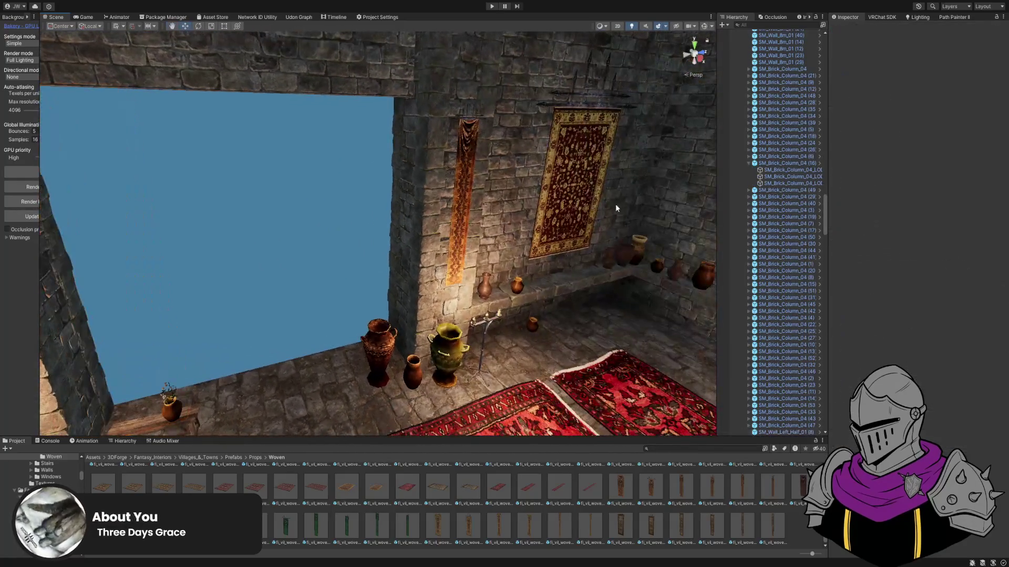
{"action": "left_click", "coordinate": [500, 195]}
{"action": "mouse_move", "coordinate": [500, 195]}
{"action": "left_mouse_down"}
{"action": "mouse_move", "coordinate": [666, 227]}
{"action": "mouse_move", "coordinate": [395, 254]}
{"action": "mouse_move", "coordinate": [345, 254]}
{"action": "mouse_move", "coordinate": [348, 229]}
{"action": "mouse_move", "coordinate": [443, 248]}
{"action": "mouse_move", "coordinate": [377, 259]}
{"action": "mouse_move", "coordinate": [367, 237]}
{"action": "mouse_move", "coordinate": [332, 257]}
{"action": "mouse_move", "coordinate": [499, 237]}
{"action": "mouse_move", "coordinate": [358, 232]}
{"action": "mouse_move", "coordinate": [379, 217]}
{"action": "mouse_move", "coordinate": [430, 219]}
{"action": "mouse_move", "coordinate": [416, 219]}
{"action": "mouse_move", "coordinate": [417, 236]}
{"action": "mouse_move", "coordinate": [455, 281]}
{"action": "mouse_move", "coordinate": [377, 241]}
{"action": "left_mouse_up"}
{"action": "scroll", "coordinate": [442, 248], "scroll_direction": "down", "scroll_amount": 3}
{"action": "key", "text": "ctrl+d"}
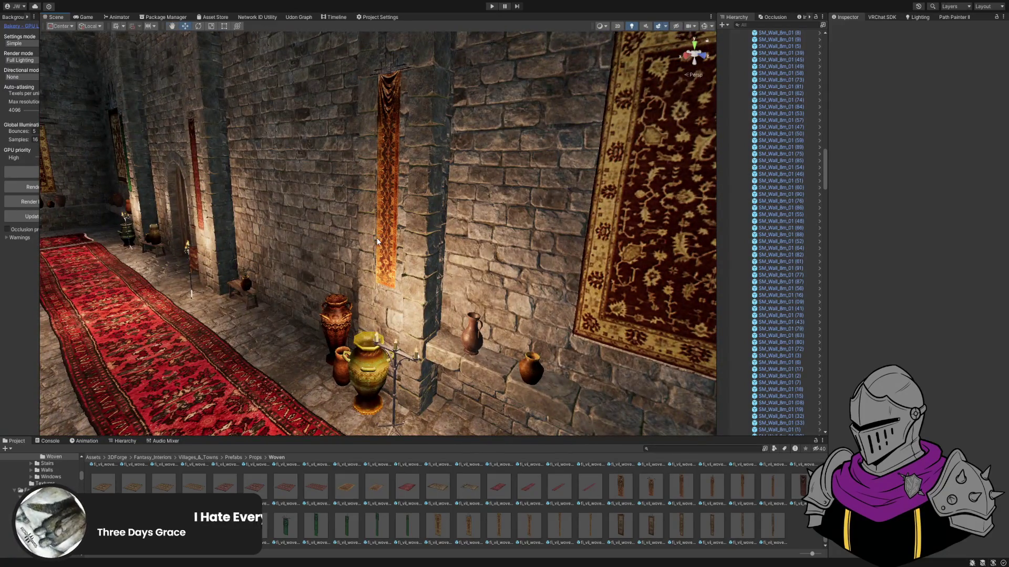
{"action": "mouse_move", "coordinate": [382, 242]}
{"action": "left_mouse_down"}
{"action": "mouse_move", "coordinate": [365, 242]}
{"action": "mouse_move", "coordinate": [462, 248]}
{"action": "mouse_move", "coordinate": [535, 348]}
{"action": "mouse_move", "coordinate": [893, 363]}
{"action": "mouse_move", "coordinate": [630, 368]}
{"action": "mouse_move", "coordinate": [799, 365]}
{"action": "mouse_move", "coordinate": [630, 338]}
{"action": "mouse_move", "coordinate": [679, 363]}
{"action": "mouse_move", "coordinate": [535, 329]}
{"action": "mouse_move", "coordinate": [482, 330]}
{"action": "mouse_move", "coordinate": [473, 284]}
{"action": "mouse_move", "coordinate": [368, 260]}
{"action": "mouse_move", "coordinate": [416, 263]}
{"action": "mouse_move", "coordinate": [405, 247]}
{"action": "left_mouse_up"}
Restore the layout and hide the wall section blocking the view of the doorway.
{"action": "key", "text": "shift+space"}
{"action": "key", "text": "shift+space"}
{"action": "left_click", "coordinate": [353, 256]}
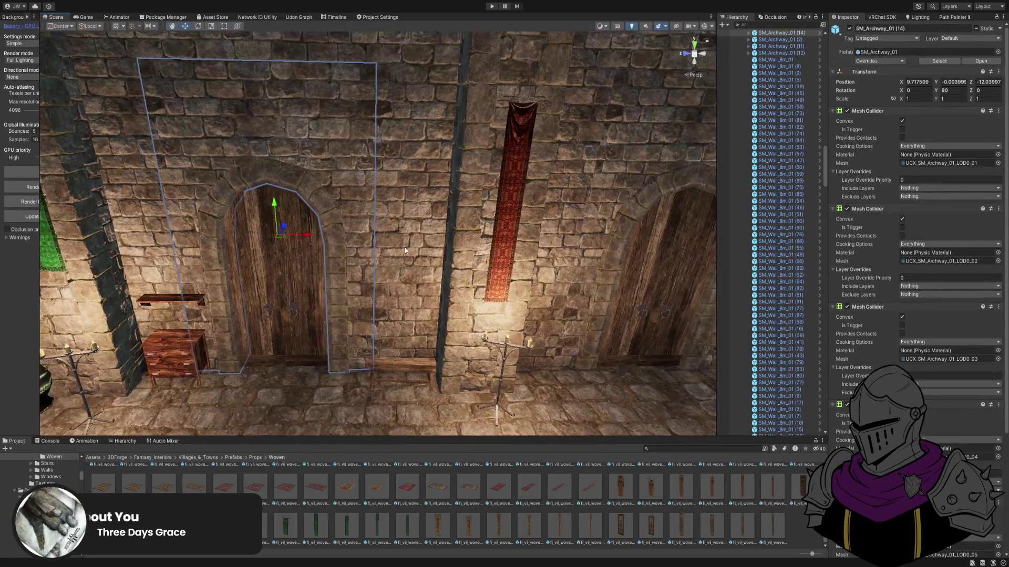
{"action": "left_click", "coordinate": [561, 269]}
{"action": "left_click_drag", "start_coordinate": [604, 219], "coordinate": [466, 196]}
{"action": "left_click", "coordinate": [467, 196]}
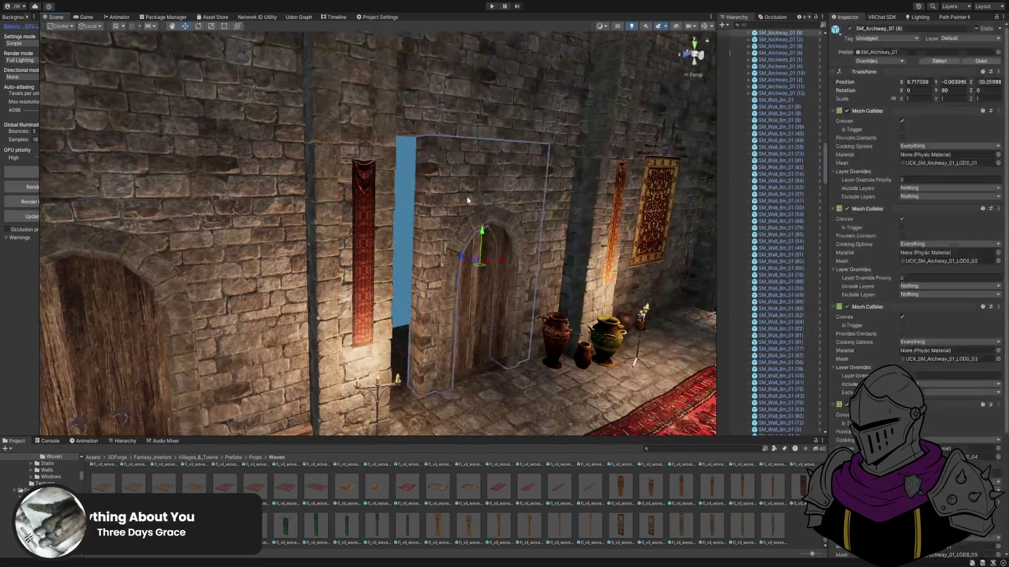
{"action": "key", "text": "Delete"}
Duplicate SM_Wall_8m_01 (37), slide the copy over the open doorway, and maximize the Scene view.
{"action": "scroll", "coordinate": [541, 235], "scroll_direction": "up", "scroll_amount": 10}
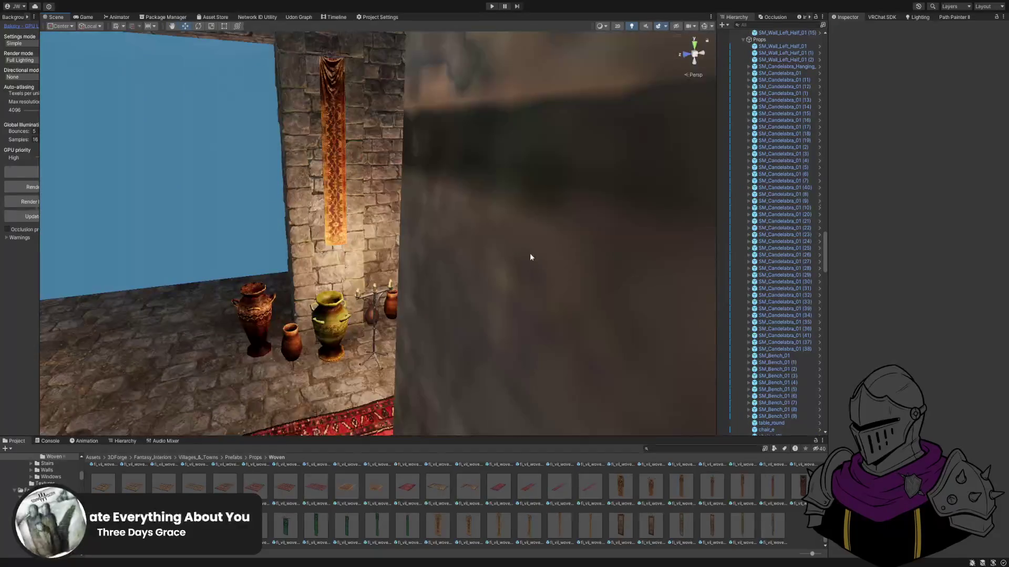
{"action": "scroll", "coordinate": [530, 255], "scroll_direction": "down", "scroll_amount": 5}
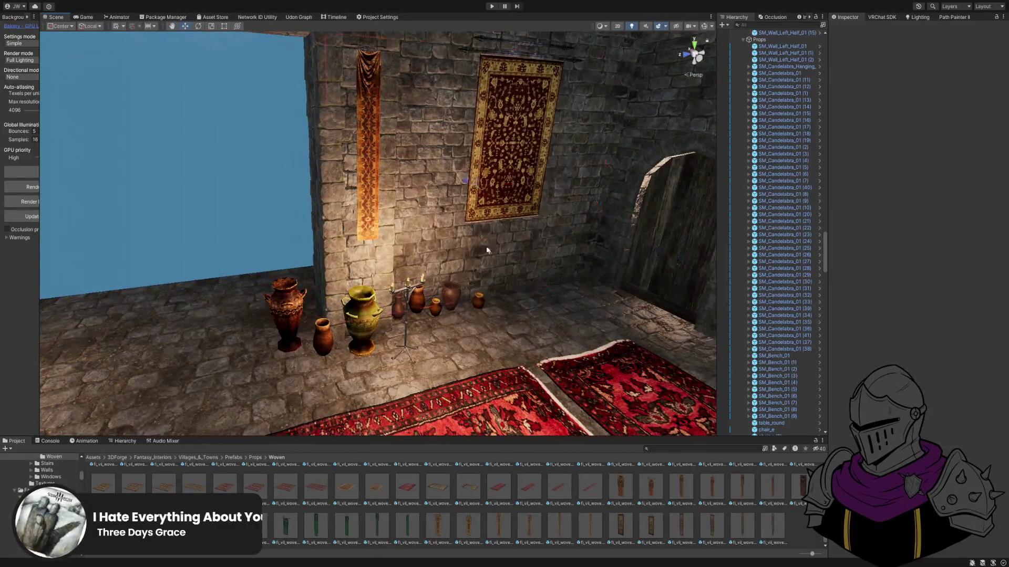
{"action": "scroll", "coordinate": [476, 253], "scroll_direction": "down", "scroll_amount": 3}
{"action": "left_click", "coordinate": [465, 229]}
{"action": "key", "text": "ctrl+d"}
{"action": "mouse_move", "coordinate": [582, 244]}
{"action": "left_mouse_down"}
{"action": "mouse_move", "coordinate": [431, 245]}
{"action": "mouse_move", "coordinate": [301, 270]}
{"action": "left_mouse_up"}
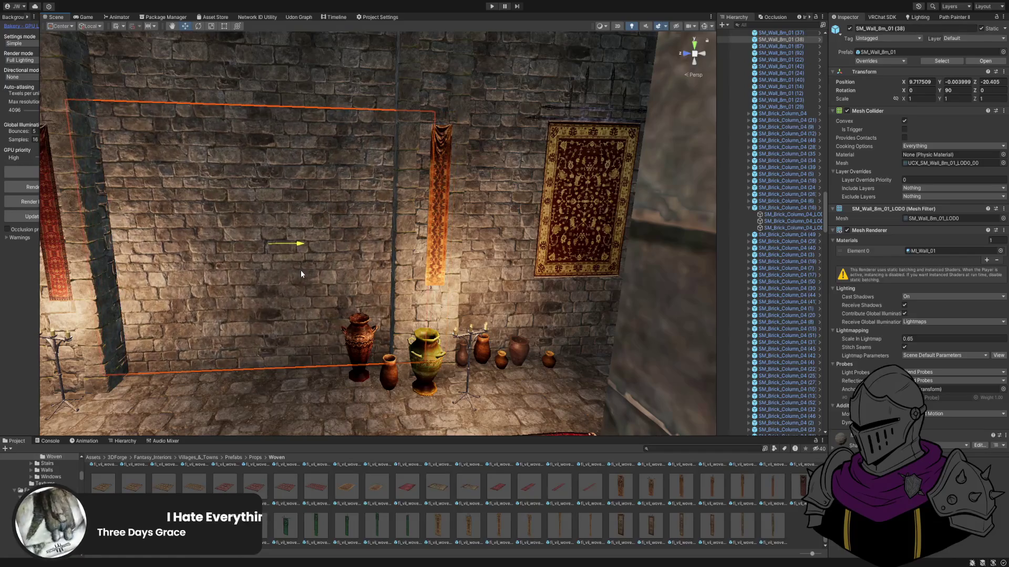
{"action": "scroll", "coordinate": [284, 315], "scroll_direction": "up", "scroll_amount": 5}
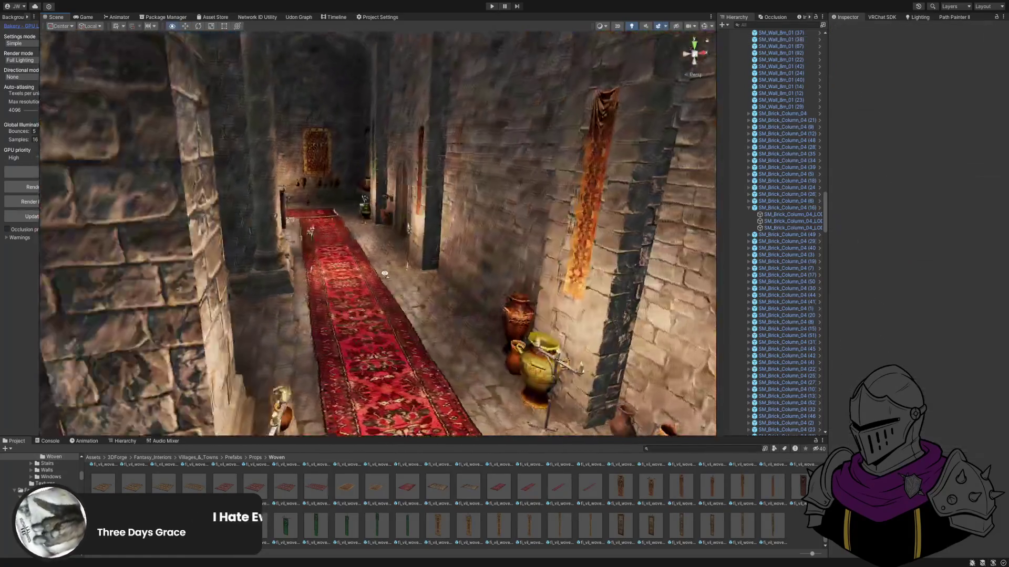
{"action": "key", "text": "shift+space"}
{"action": "mouse_move", "coordinate": [468, 332]}
{"action": "left_mouse_down"}
{"action": "mouse_move", "coordinate": [662, 327]}
{"action": "mouse_move", "coordinate": [538, 342]}
{"action": "mouse_move", "coordinate": [275, 320]}
{"action": "mouse_move", "coordinate": [613, 333]}
{"action": "mouse_move", "coordinate": [203, 322]}
{"action": "mouse_move", "coordinate": [383, 313]}
{"action": "mouse_move", "coordinate": [473, 274]}
{"action": "mouse_move", "coordinate": [847, 330]}
{"action": "mouse_move", "coordinate": [637, 338]}
{"action": "mouse_move", "coordinate": [302, 413]}
{"action": "mouse_move", "coordinate": [282, 348]}
{"action": "left_mouse_up"}
Fly past the chandelier and round table to the wall with the wooden doors and rugs.
{"action": "mouse_move", "coordinate": [493, 358]}
{"action": "left_mouse_down"}
{"action": "mouse_move", "coordinate": [553, 462]}
{"action": "mouse_move", "coordinate": [576, 387]}
{"action": "mouse_move", "coordinate": [713, 491]}
{"action": "mouse_move", "coordinate": [772, 358]}
{"action": "mouse_move", "coordinate": [795, 284]}
{"action": "mouse_move", "coordinate": [785, 275]}
{"action": "mouse_move", "coordinate": [778, 367]}
{"action": "left_mouse_up"}
{"action": "key", "text": "shift+space"}
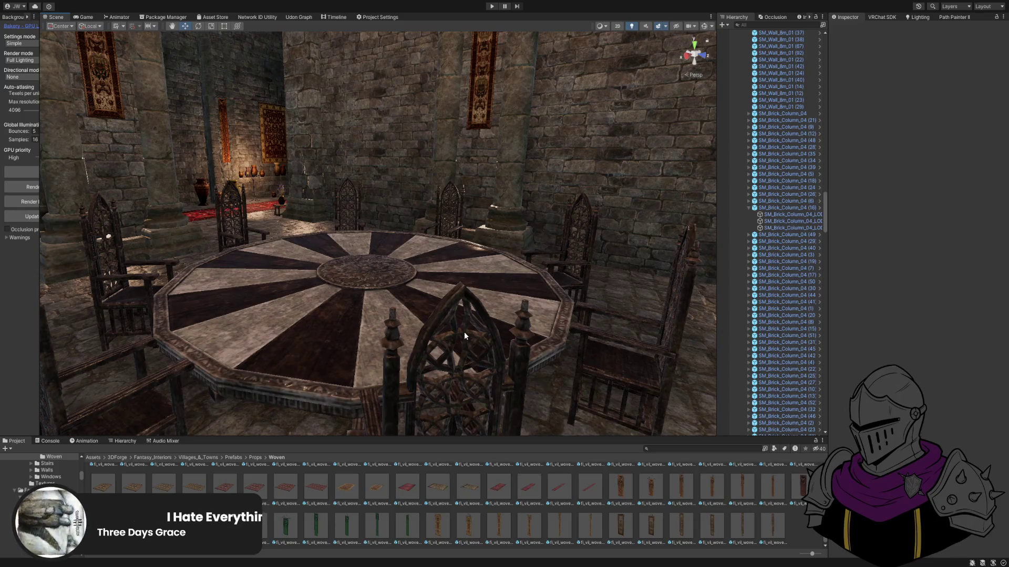
{"action": "left_click_drag", "start_coordinate": [462, 332], "coordinate": [424, 326]}
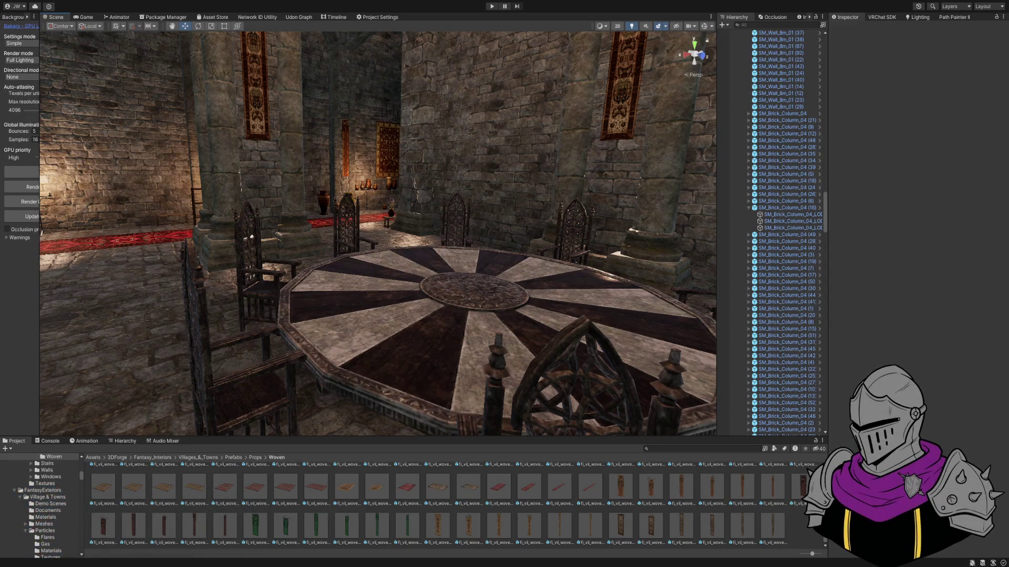
{"action": "mouse_move", "coordinate": [421, 315]}
{"action": "left_mouse_down"}
{"action": "mouse_move", "coordinate": [298, 319]}
{"action": "mouse_move", "coordinate": [270, 304]}
{"action": "mouse_move", "coordinate": [446, 314]}
{"action": "mouse_move", "coordinate": [387, 378]}
{"action": "mouse_move", "coordinate": [372, 378]}
{"action": "mouse_move", "coordinate": [399, 378]}
{"action": "left_mouse_up"}
{"action": "key", "text": "shift+space"}
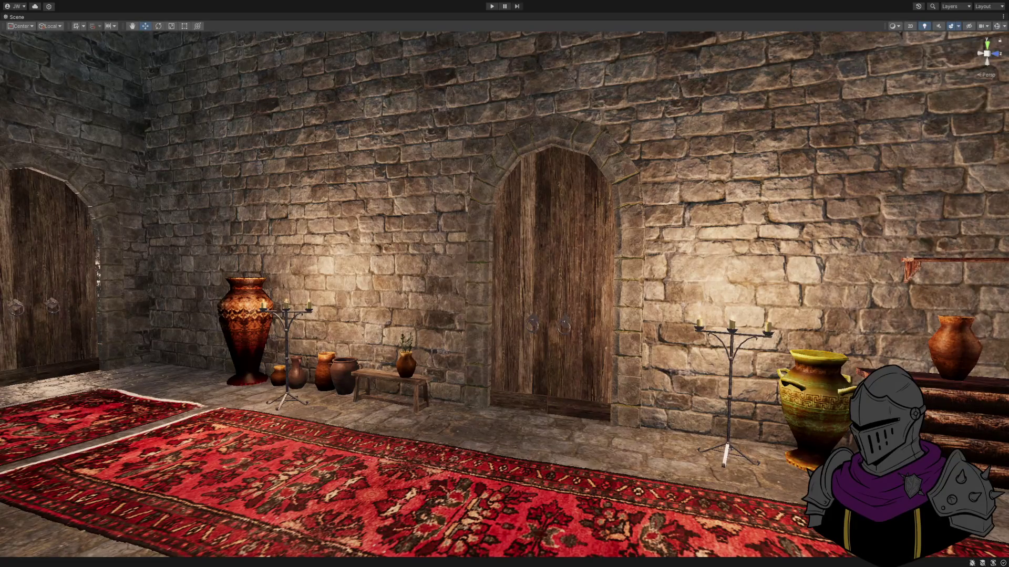
Fly along the corridor over the balconied arches, speeding up the camera to head outside.
{"action": "mouse_move", "coordinate": [399, 379]}
{"action": "left_mouse_down"}
{"action": "mouse_move", "coordinate": [378, 373]}
{"action": "mouse_move", "coordinate": [473, 363]}
{"action": "mouse_move", "coordinate": [585, 331]}
{"action": "mouse_move", "coordinate": [515, 364]}
{"action": "mouse_move", "coordinate": [513, 331]}
{"action": "mouse_move", "coordinate": [358, 317]}
{"action": "mouse_move", "coordinate": [497, 344]}
{"action": "mouse_move", "coordinate": [406, 350]}
{"action": "mouse_move", "coordinate": [486, 269]}
{"action": "mouse_move", "coordinate": [566, 386]}
{"action": "mouse_move", "coordinate": [401, 378]}
{"action": "mouse_move", "coordinate": [247, 279]}
{"action": "mouse_move", "coordinate": [542, 286]}
{"action": "mouse_move", "coordinate": [360, 415]}
{"action": "mouse_move", "coordinate": [212, 385]}
{"action": "mouse_move", "coordinate": [597, 351]}
{"action": "mouse_move", "coordinate": [559, 373]}
{"action": "mouse_move", "coordinate": [626, 414]}
{"action": "mouse_move", "coordinate": [477, 368]}
{"action": "mouse_move", "coordinate": [575, 401]}
{"action": "mouse_move", "coordinate": [549, 390]}
{"action": "left_mouse_up"}
{"action": "scroll", "coordinate": [401, 379], "scroll_direction": "up", "scroll_amount": 3}
{"action": "scroll", "coordinate": [361, 414], "scroll_direction": "up", "scroll_amount": 2}
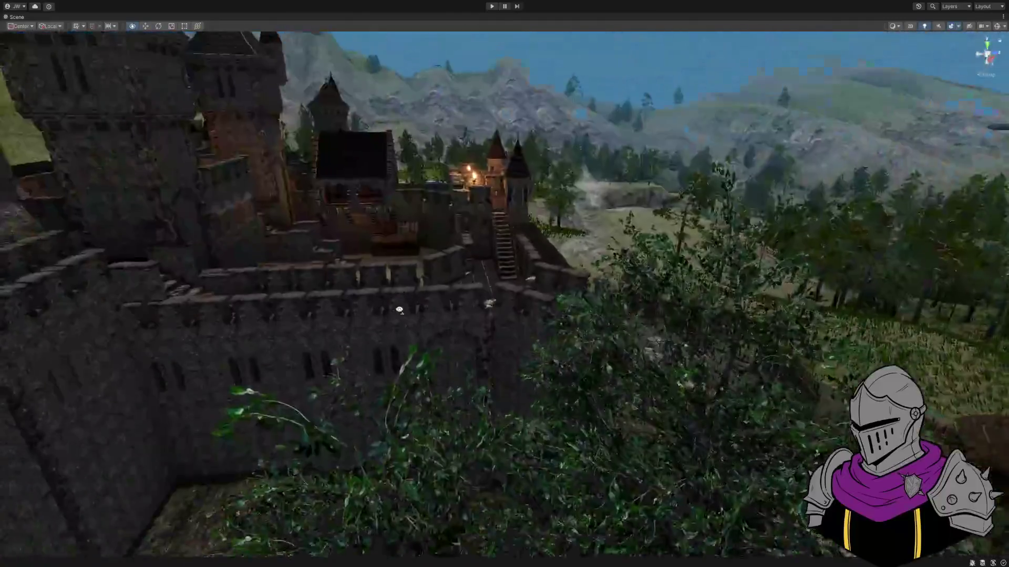
Fly from the forested hills into the market courtyard, then past the library and torch-lit staircase to a stone wall.
{"action": "left_click_drag", "start_coordinate": [399, 310], "coordinate": [553, 306]}
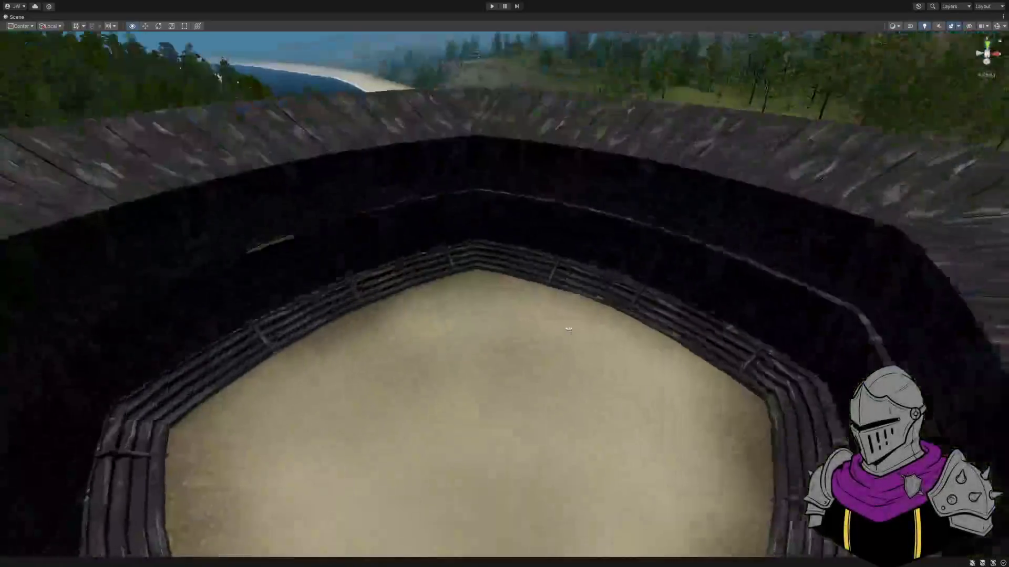
{"action": "mouse_move", "coordinate": [569, 329]}
{"action": "left_mouse_down"}
{"action": "mouse_move", "coordinate": [555, 338]}
{"action": "mouse_move", "coordinate": [314, 266]}
{"action": "left_mouse_up"}
{"action": "mouse_move", "coordinate": [609, 304]}
{"action": "left_mouse_down"}
{"action": "mouse_move", "coordinate": [433, 315]}
{"action": "mouse_move", "coordinate": [394, 300]}
{"action": "mouse_move", "coordinate": [443, 335]}
{"action": "mouse_move", "coordinate": [639, 350]}
{"action": "mouse_move", "coordinate": [605, 340]}
{"action": "mouse_move", "coordinate": [608, 353]}
{"action": "mouse_move", "coordinate": [660, 354]}
{"action": "mouse_move", "coordinate": [627, 342]}
{"action": "mouse_move", "coordinate": [549, 364]}
{"action": "mouse_move", "coordinate": [443, 326]}
{"action": "mouse_move", "coordinate": [490, 345]}
{"action": "left_mouse_up"}
{"action": "mouse_move", "coordinate": [533, 371]}
{"action": "left_mouse_down"}
{"action": "mouse_move", "coordinate": [393, 361]}
{"action": "mouse_move", "coordinate": [340, 339]}
{"action": "left_mouse_up"}
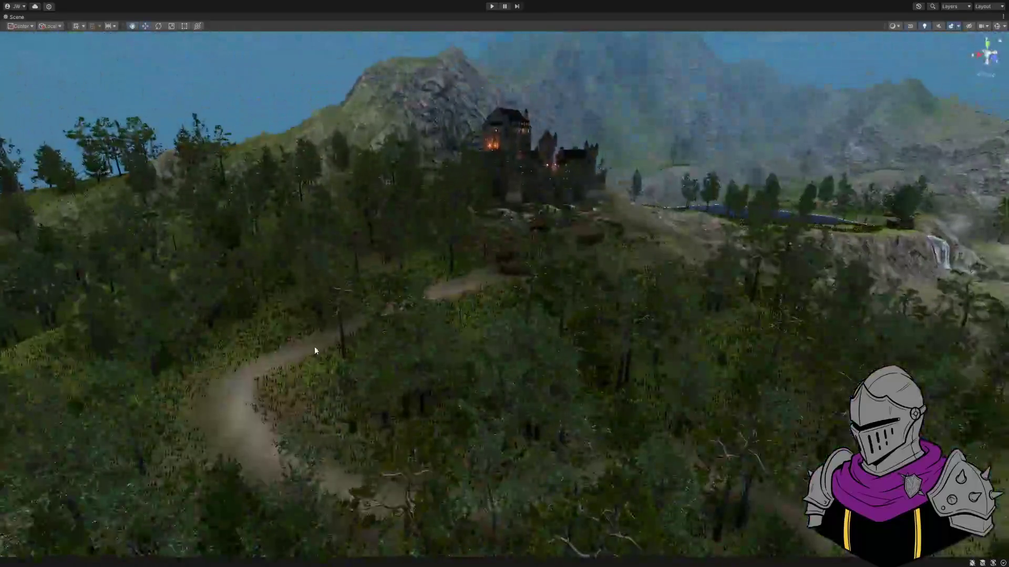
{"action": "mouse_move", "coordinate": [755, 356]}
{"action": "left_mouse_down"}
{"action": "mouse_move", "coordinate": [957, 354]}
{"action": "mouse_move", "coordinate": [531, 353]}
{"action": "mouse_move", "coordinate": [683, 354]}
{"action": "mouse_move", "coordinate": [736, 369]}
{"action": "mouse_move", "coordinate": [706, 372]}
{"action": "mouse_move", "coordinate": [765, 353]}
{"action": "mouse_move", "coordinate": [744, 324]}
{"action": "left_mouse_up"}
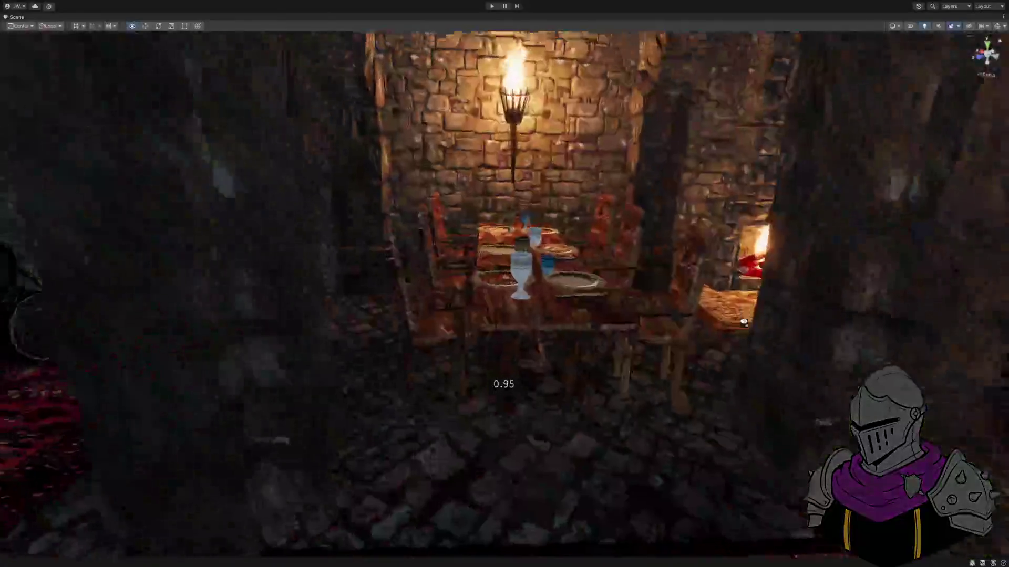
{"action": "mouse_move", "coordinate": [567, 273]}
{"action": "left_mouse_down"}
{"action": "mouse_move", "coordinate": [630, 285]}
{"action": "mouse_move", "coordinate": [890, 290]}
{"action": "mouse_move", "coordinate": [504, 294]}
{"action": "mouse_move", "coordinate": [532, 290]}
{"action": "mouse_move", "coordinate": [579, 314]}
{"action": "left_mouse_up"}
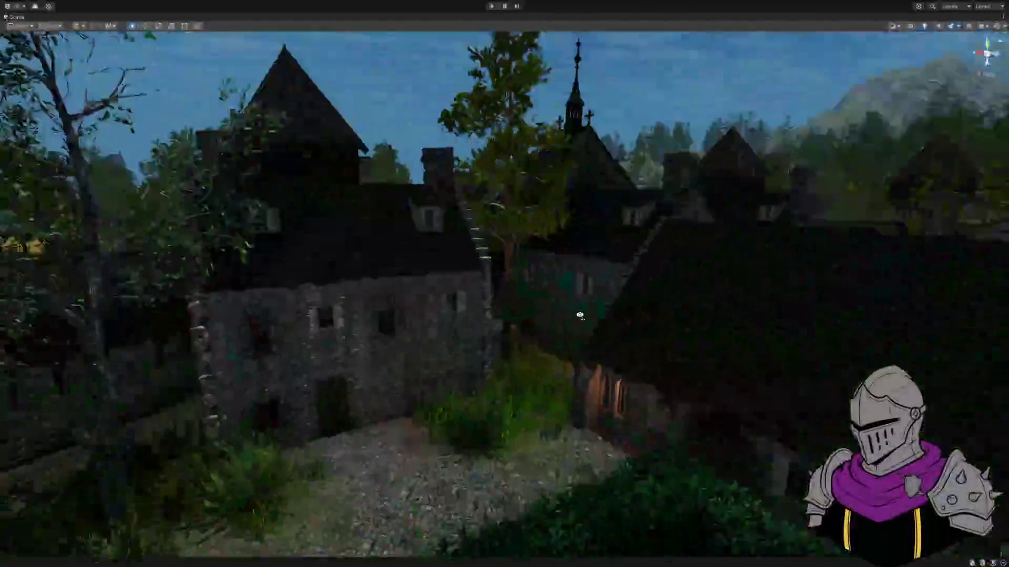
{"action": "mouse_move", "coordinate": [656, 344]}
{"action": "left_mouse_down"}
{"action": "mouse_move", "coordinate": [671, 367]}
{"action": "mouse_move", "coordinate": [659, 395]}
{"action": "left_mouse_up"}
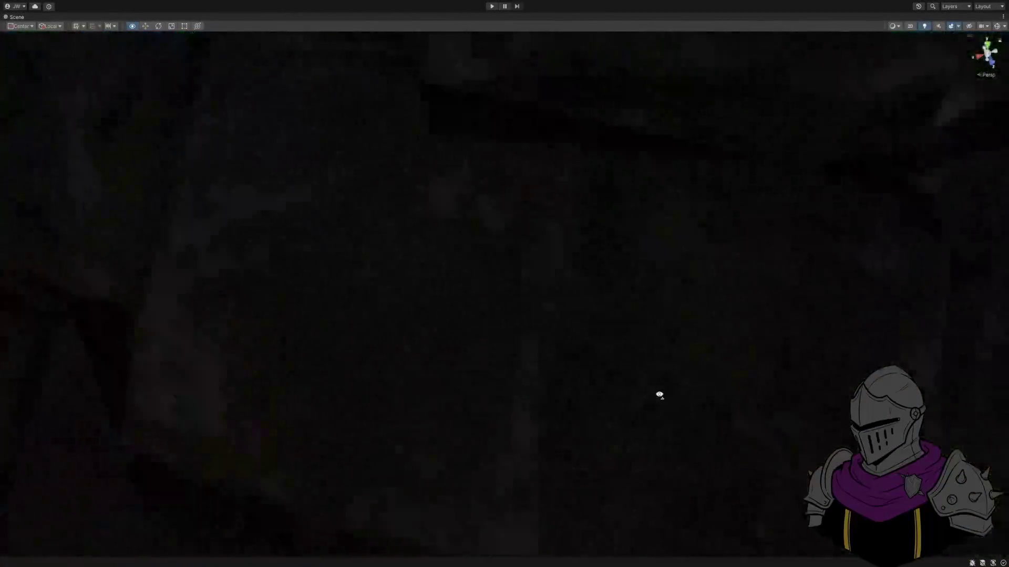